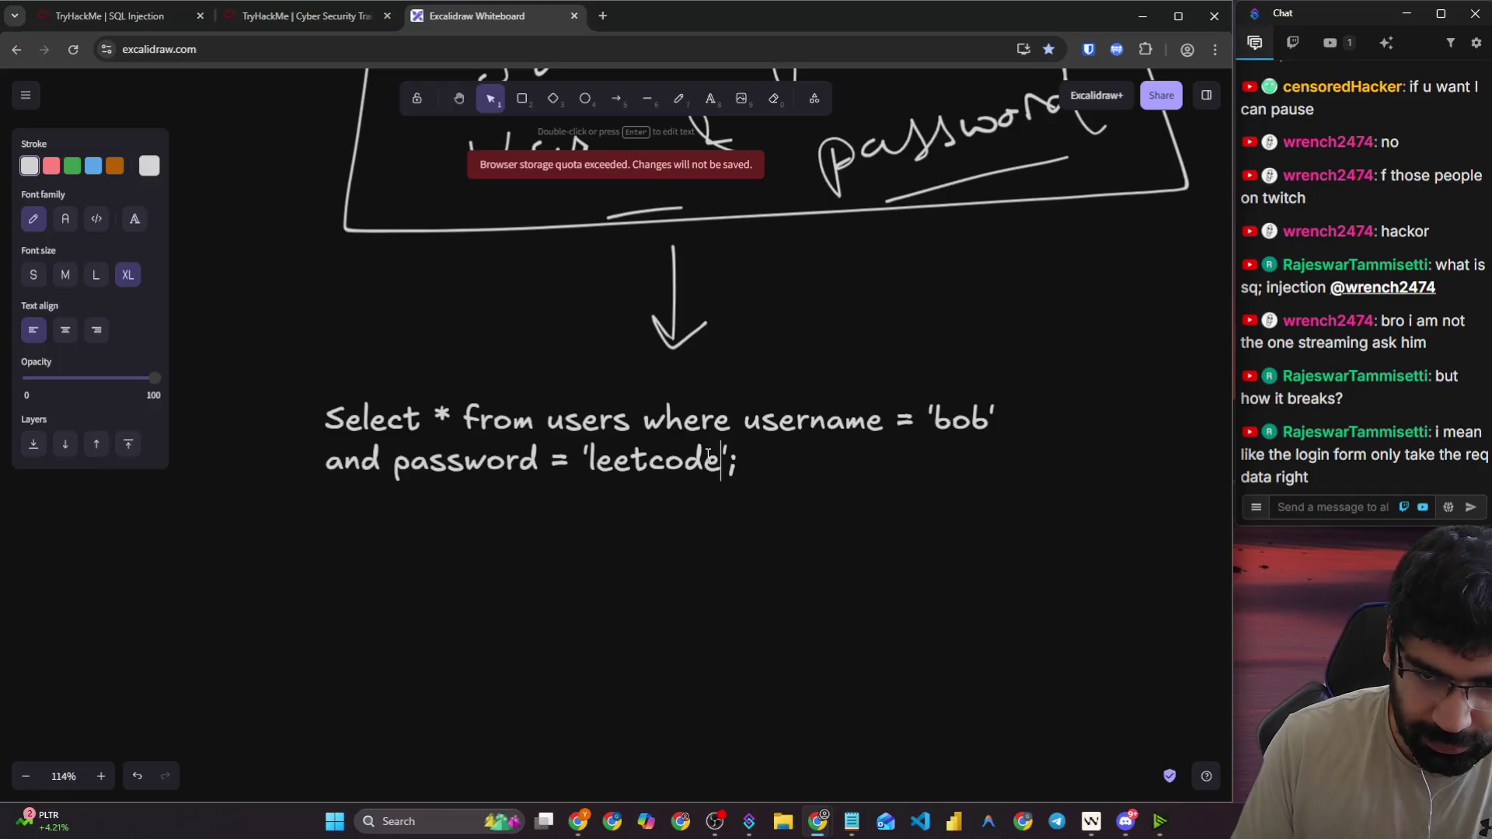
double_click(955, 419)
type("r")
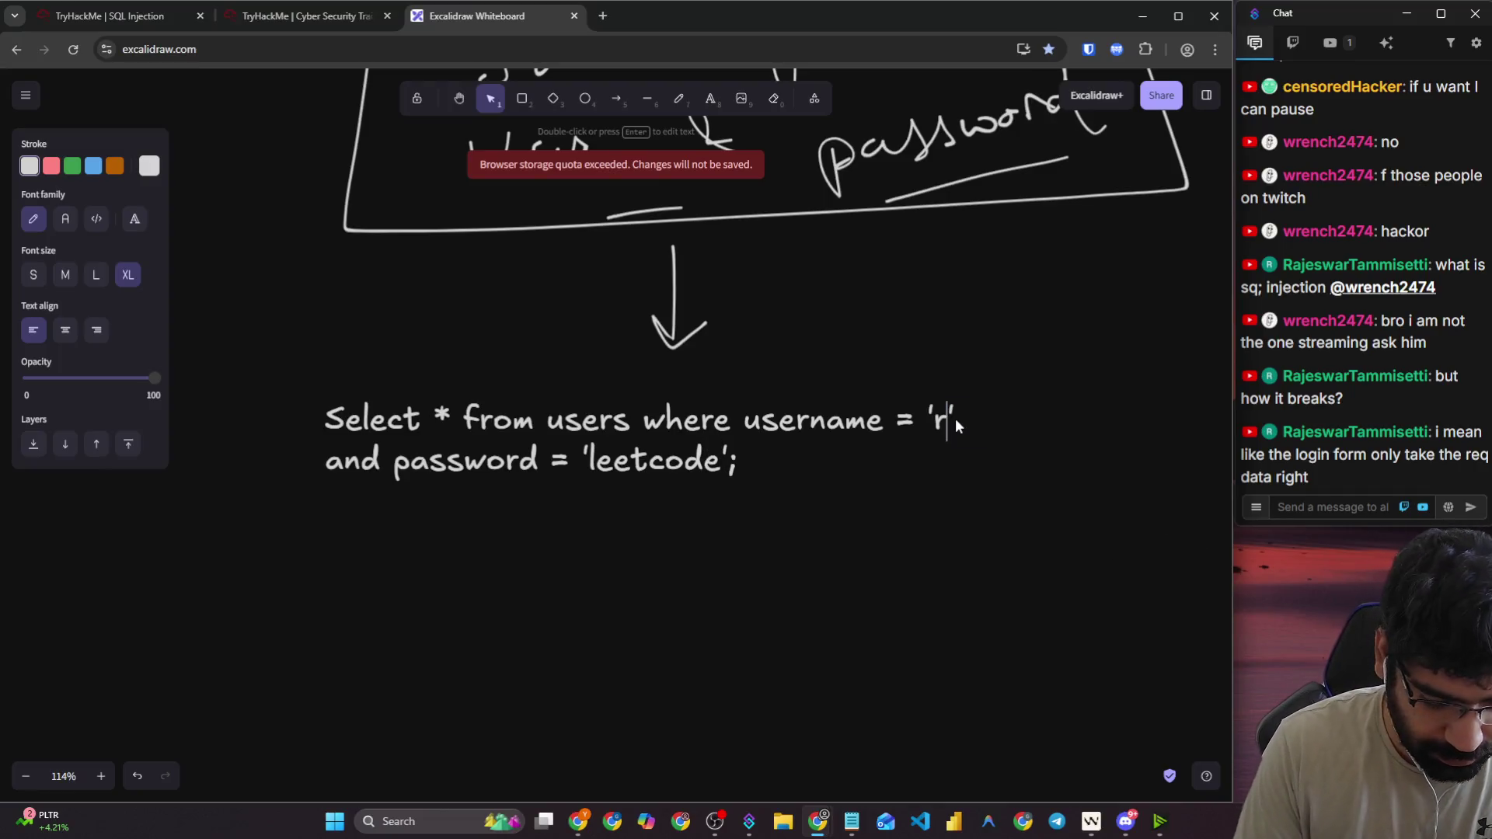
type("ajeshw")
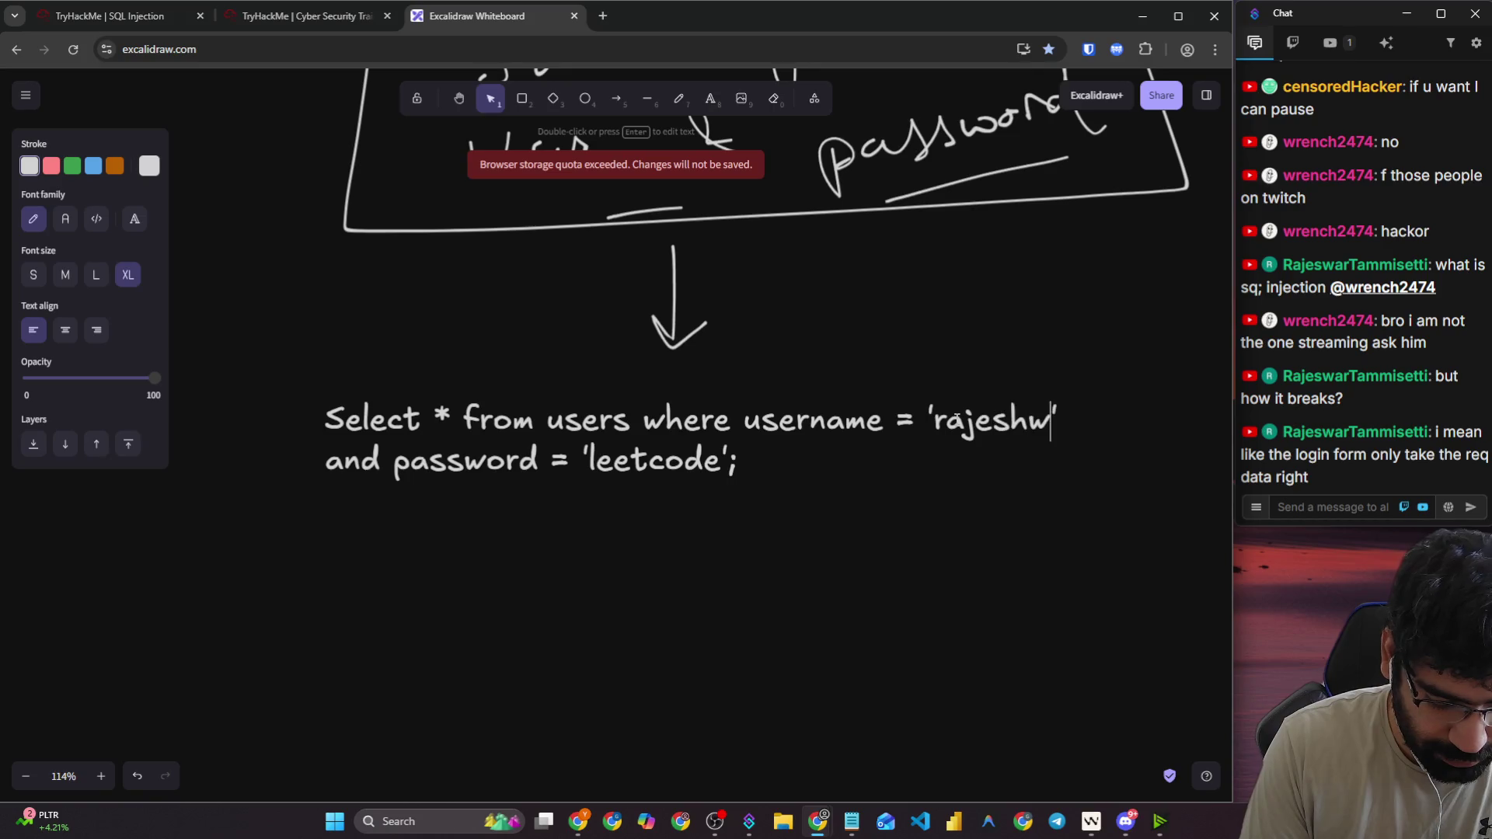
type("ar")
left_click(903, 531)
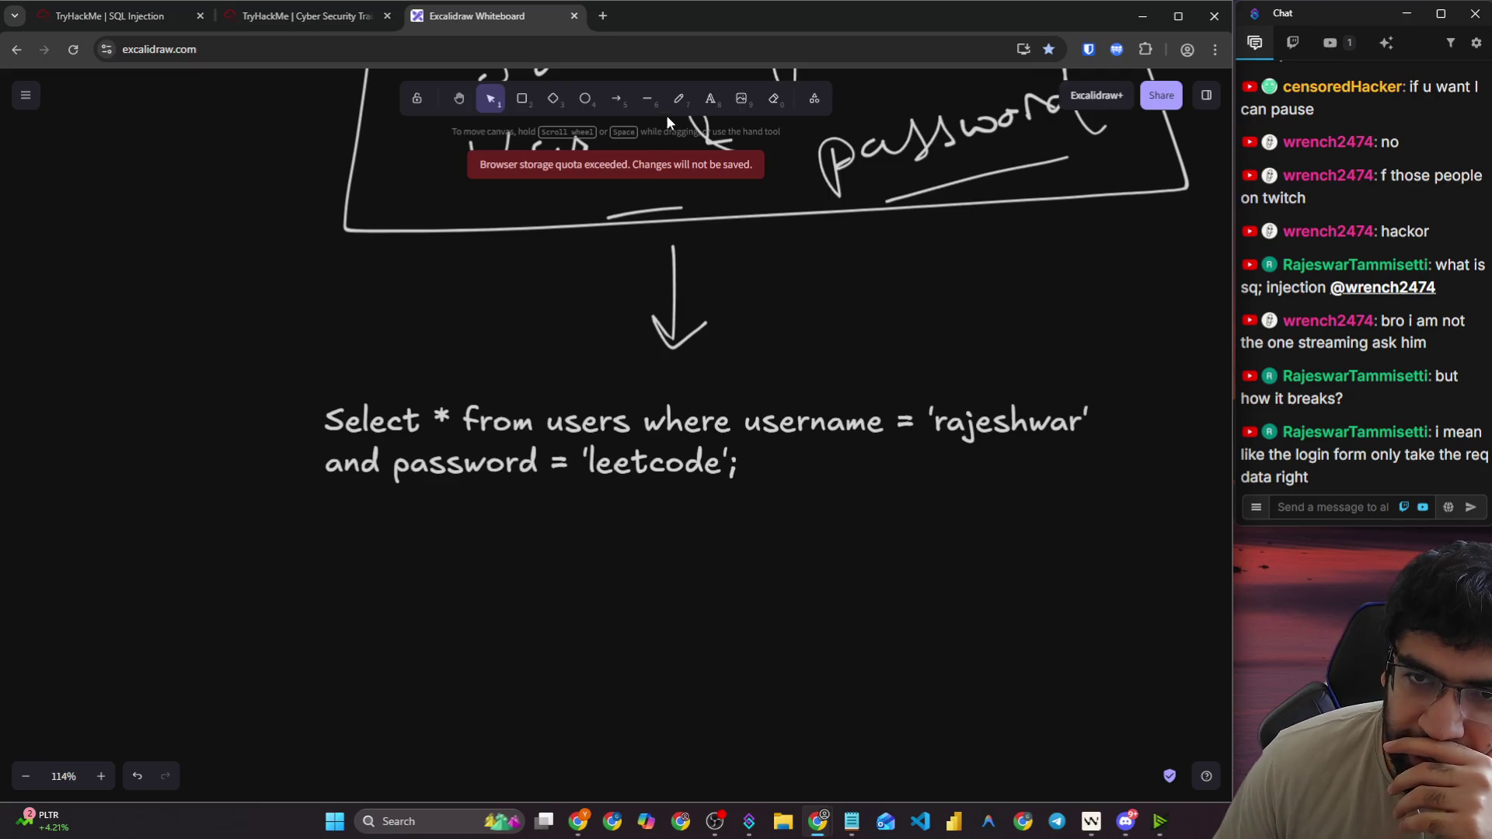
key("p")
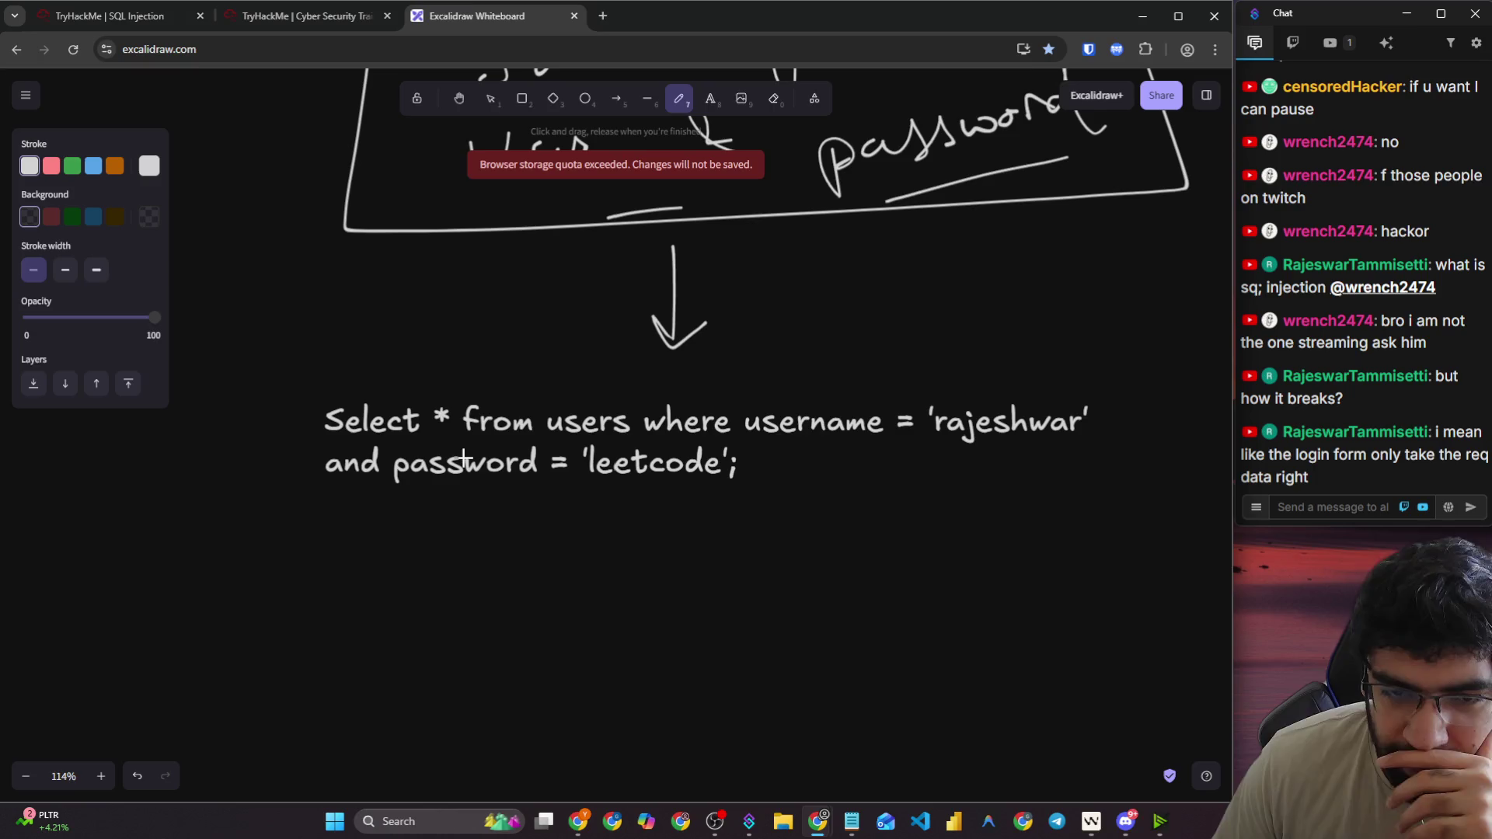
scroll(464, 463, "up", 3, "ctrl")
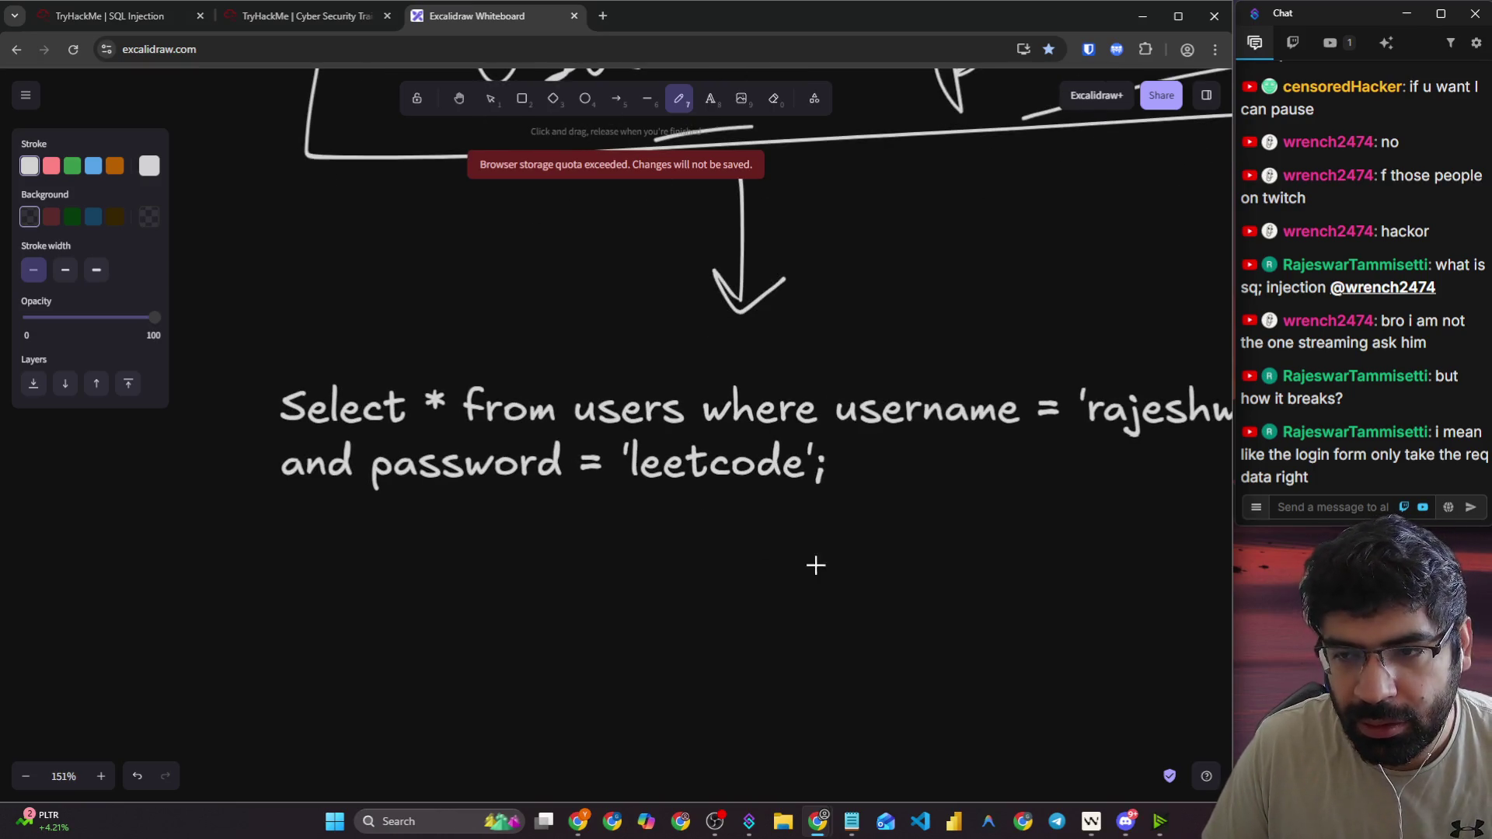
- Reframe the canvas on the query and underline the username in white
left_click(458, 98)
mouse_move(689, 360)
left_mouse_down()
mouse_move(654, 328)
mouse_move(610, 319)
left_mouse_up()
left_click(679, 97)
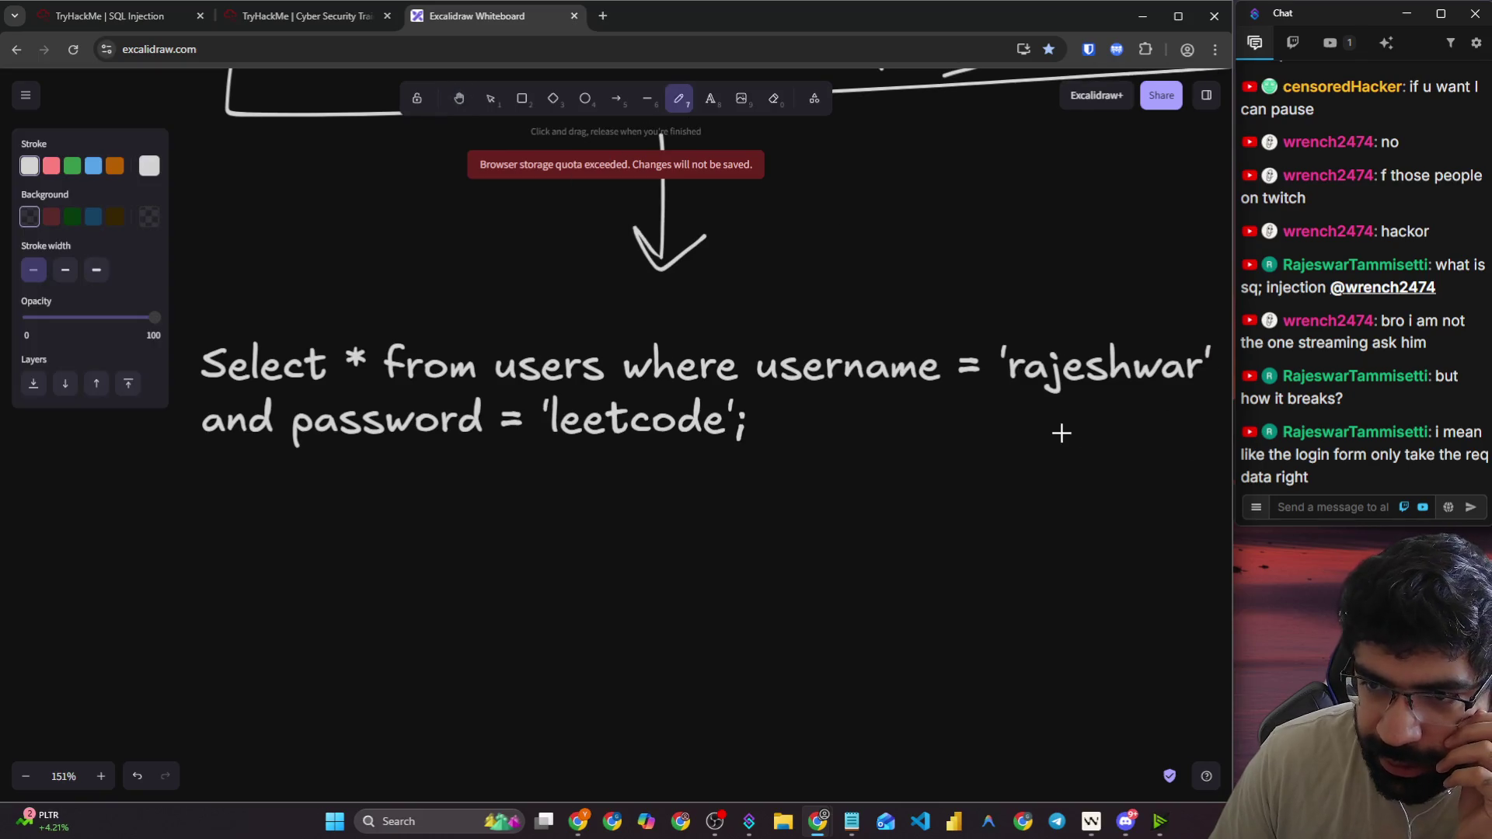
left_click_drag(1035, 391, 1145, 388)
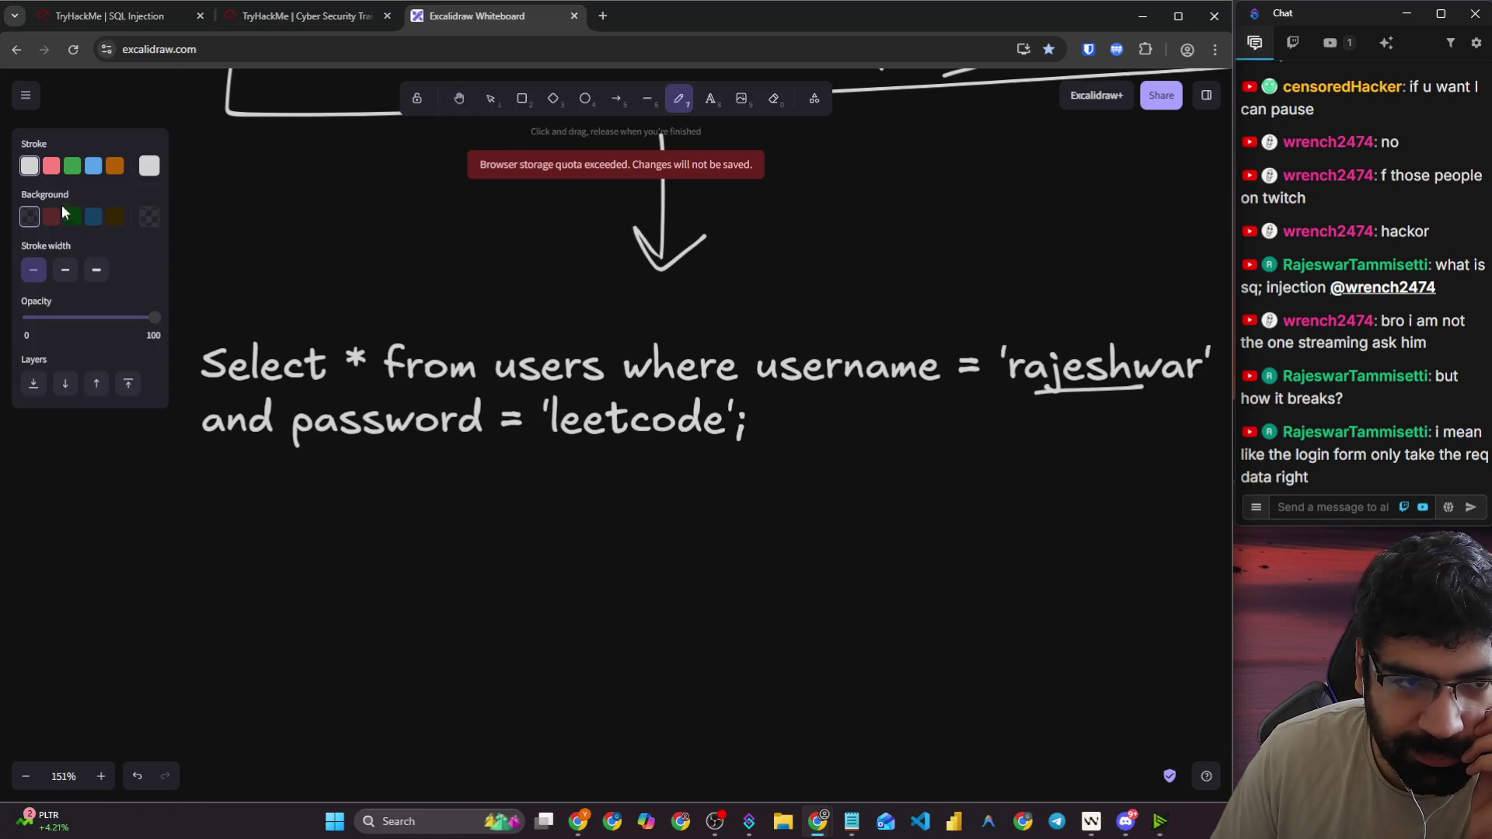
- Underline 'leetcode' in green and start a green box for the database table
left_click(73, 171)
left_click_drag(561, 442, 692, 443)
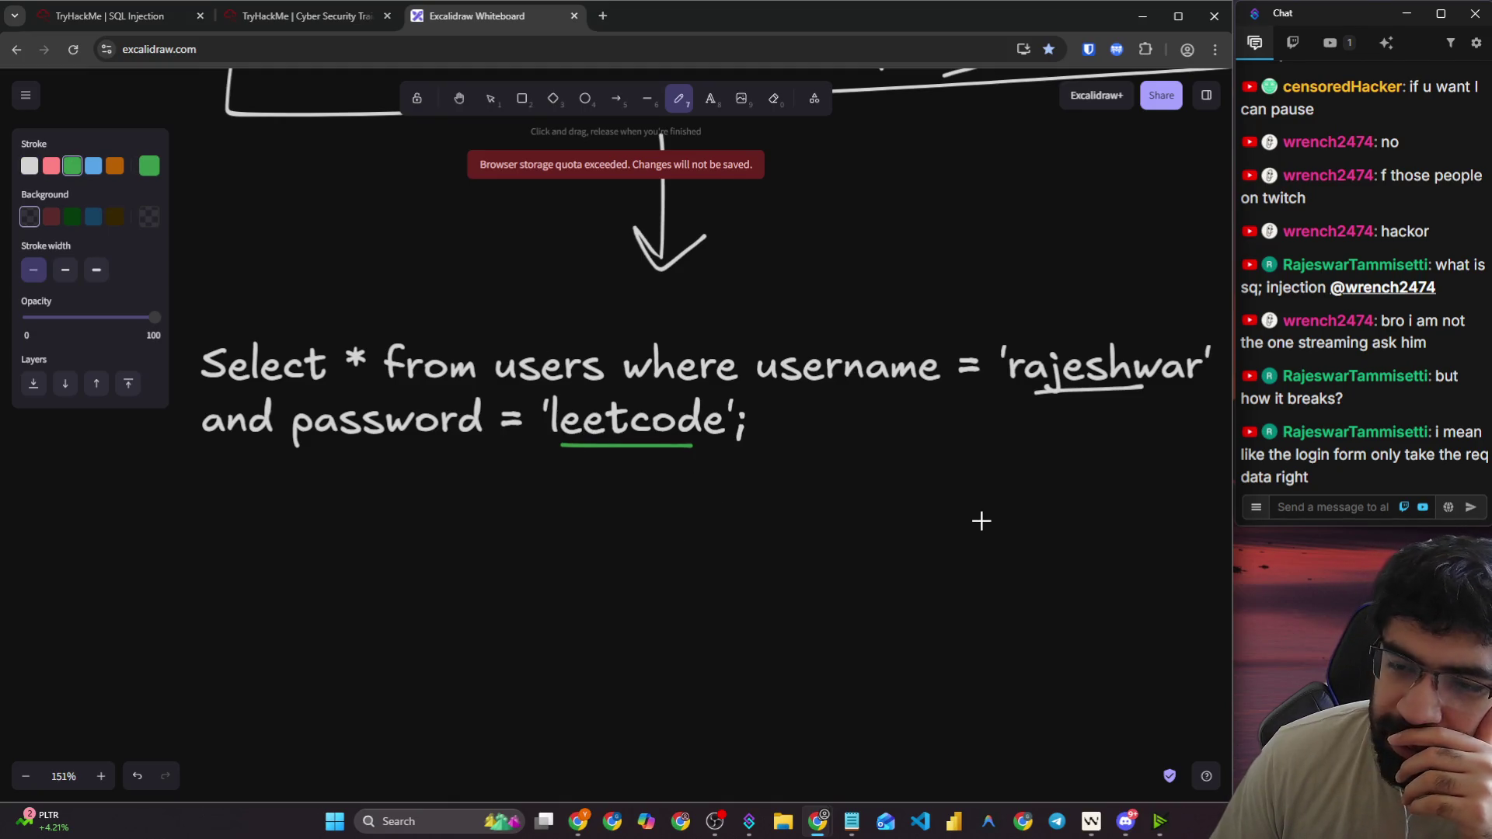
scroll(904, 460, "down", 2)
left_click_drag(1020, 306, 1000, 300)
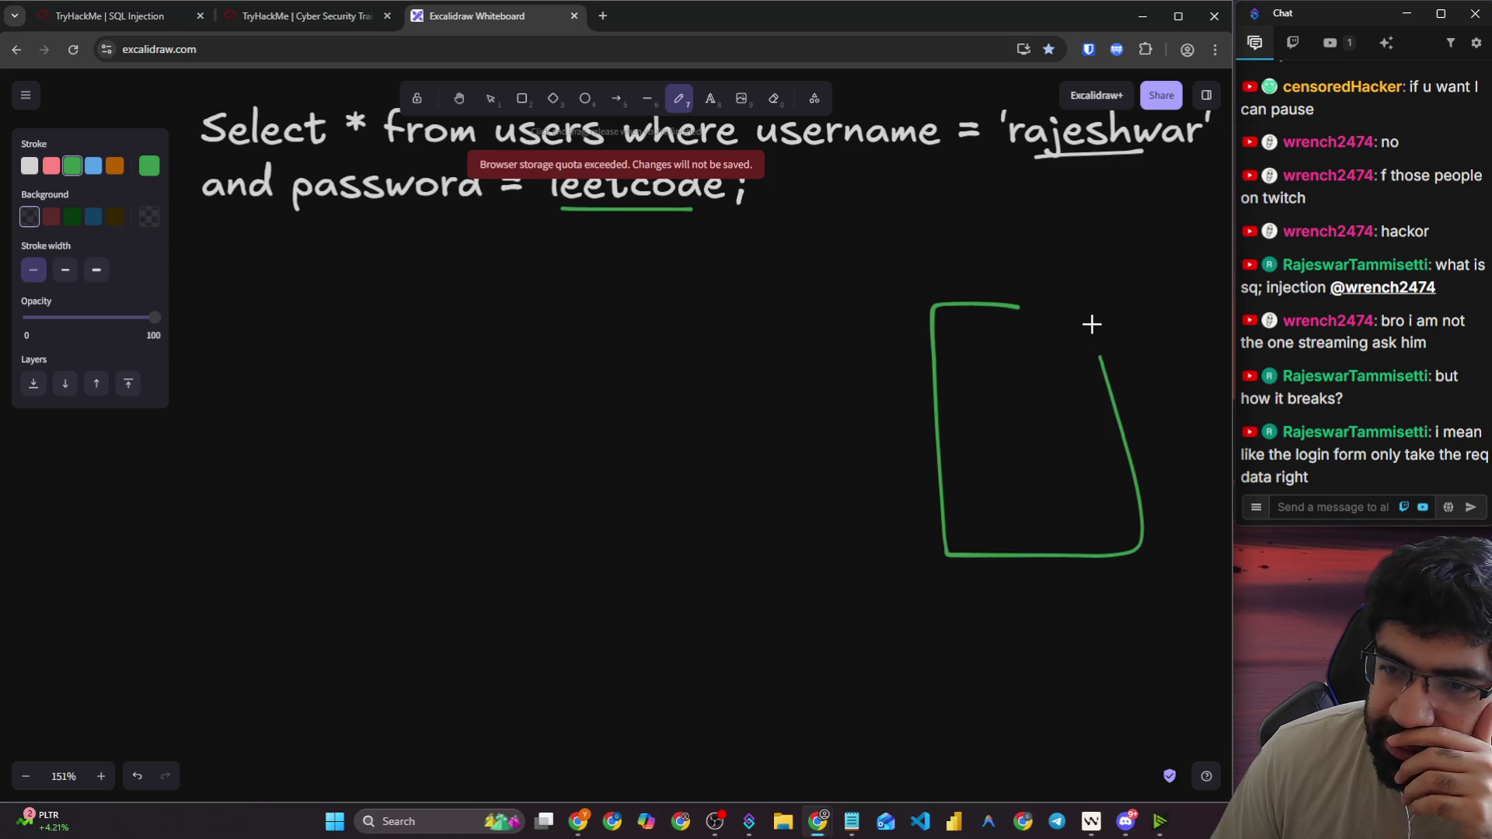
- Draw four green horizontal row lines inside the table box
left_click_drag(938, 364, 1045, 358)
left_click_drag(965, 397, 1088, 397)
left_click_drag(944, 455, 1113, 452)
left_click_drag(956, 520, 1127, 509)
- Draw a question mark with an arrow pointing into the green table
mouse_move(924, 254)
left_mouse_down()
mouse_move(953, 303)
mouse_move(960, 288)
left_mouse_up()
mouse_move(898, 200)
left_mouse_down()
mouse_move(913, 193)
mouse_move(909, 240)
left_mouse_up()
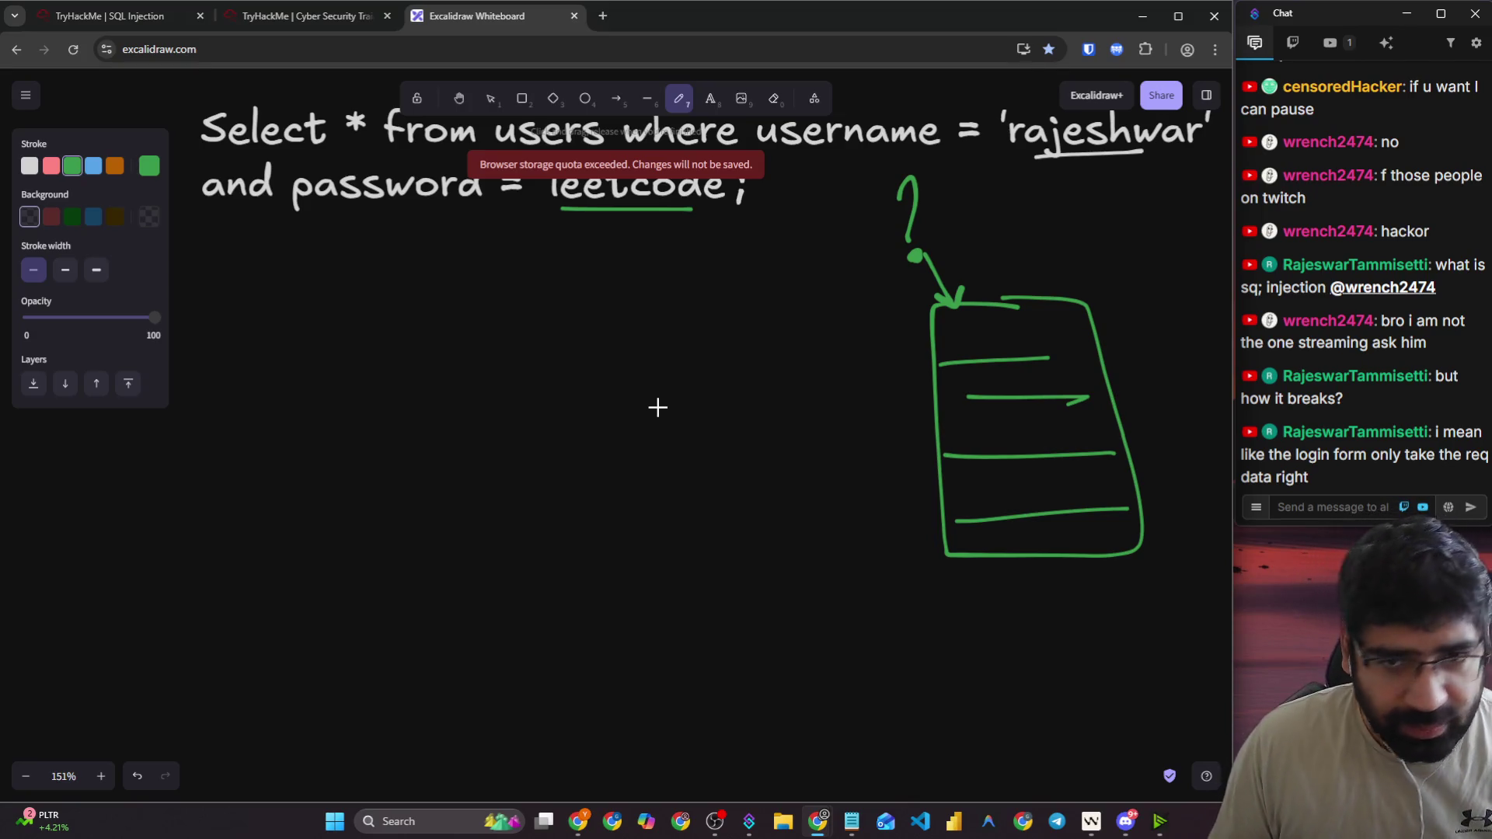
scroll(646, 428, "up", 1)
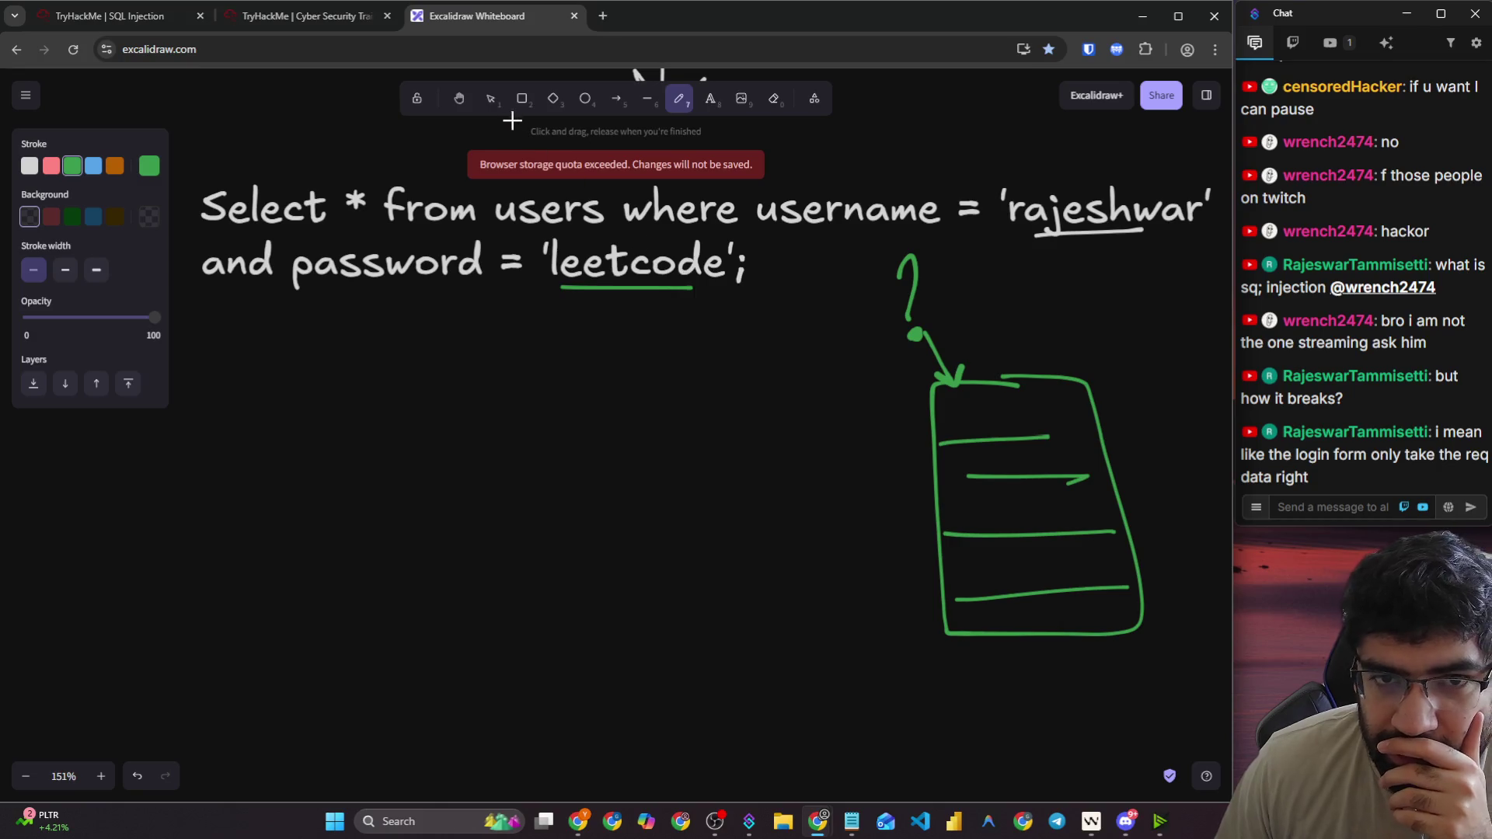
left_click(491, 101)
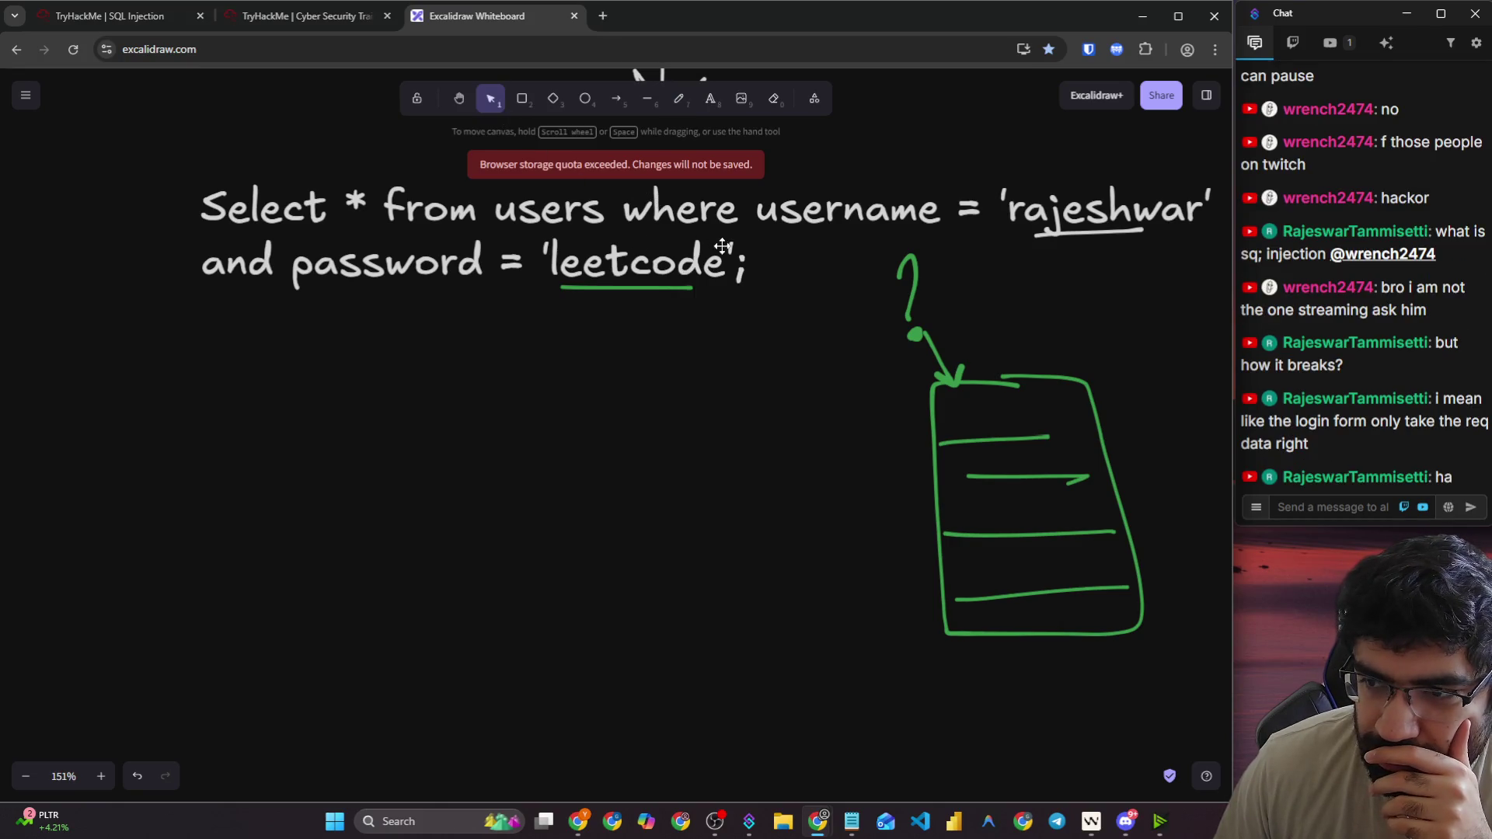
double_click(753, 276)
left_click(754, 275)
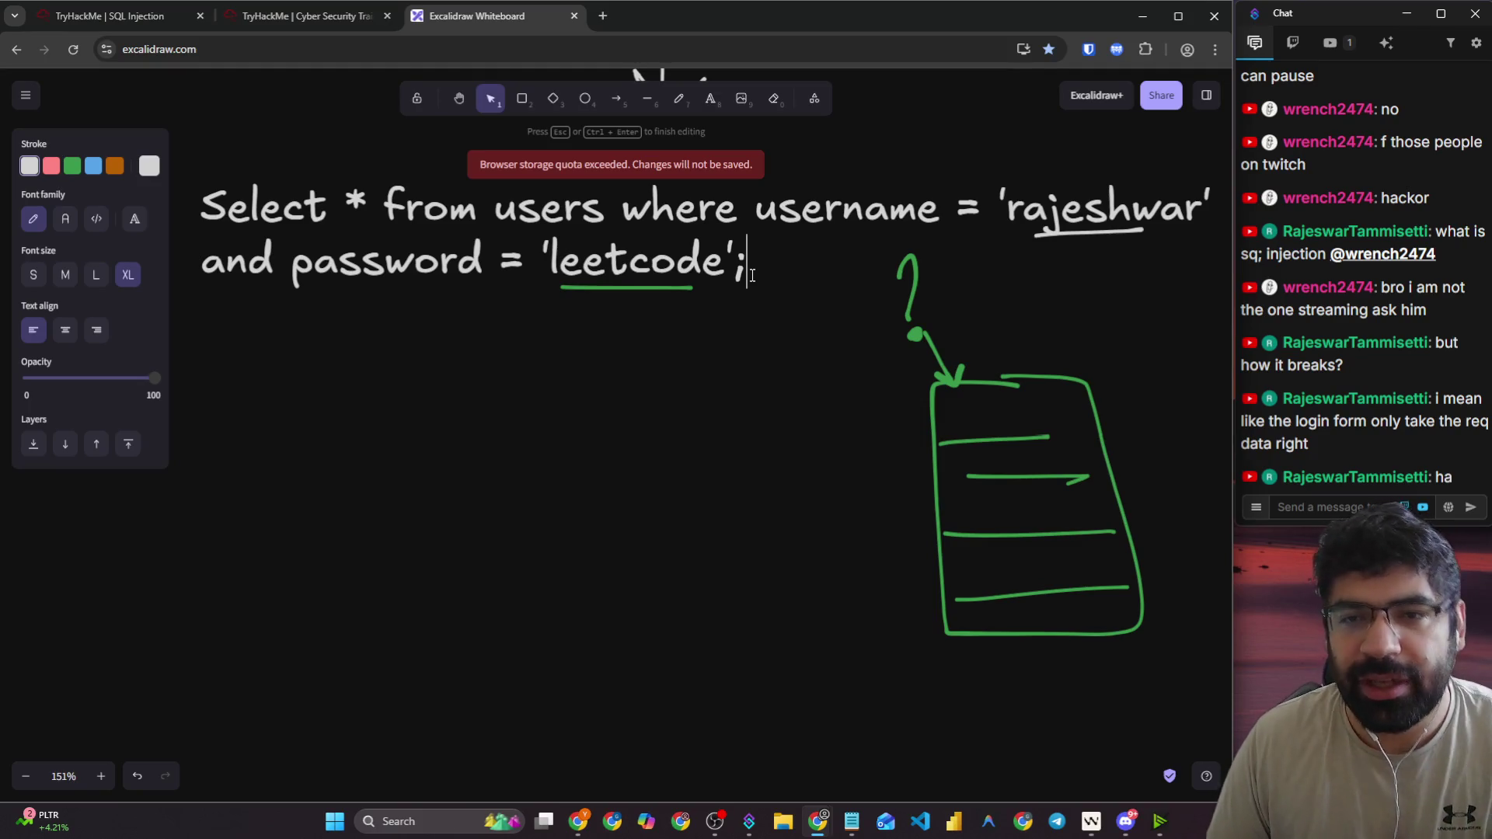
left_click_drag(753, 276, 203, 212)
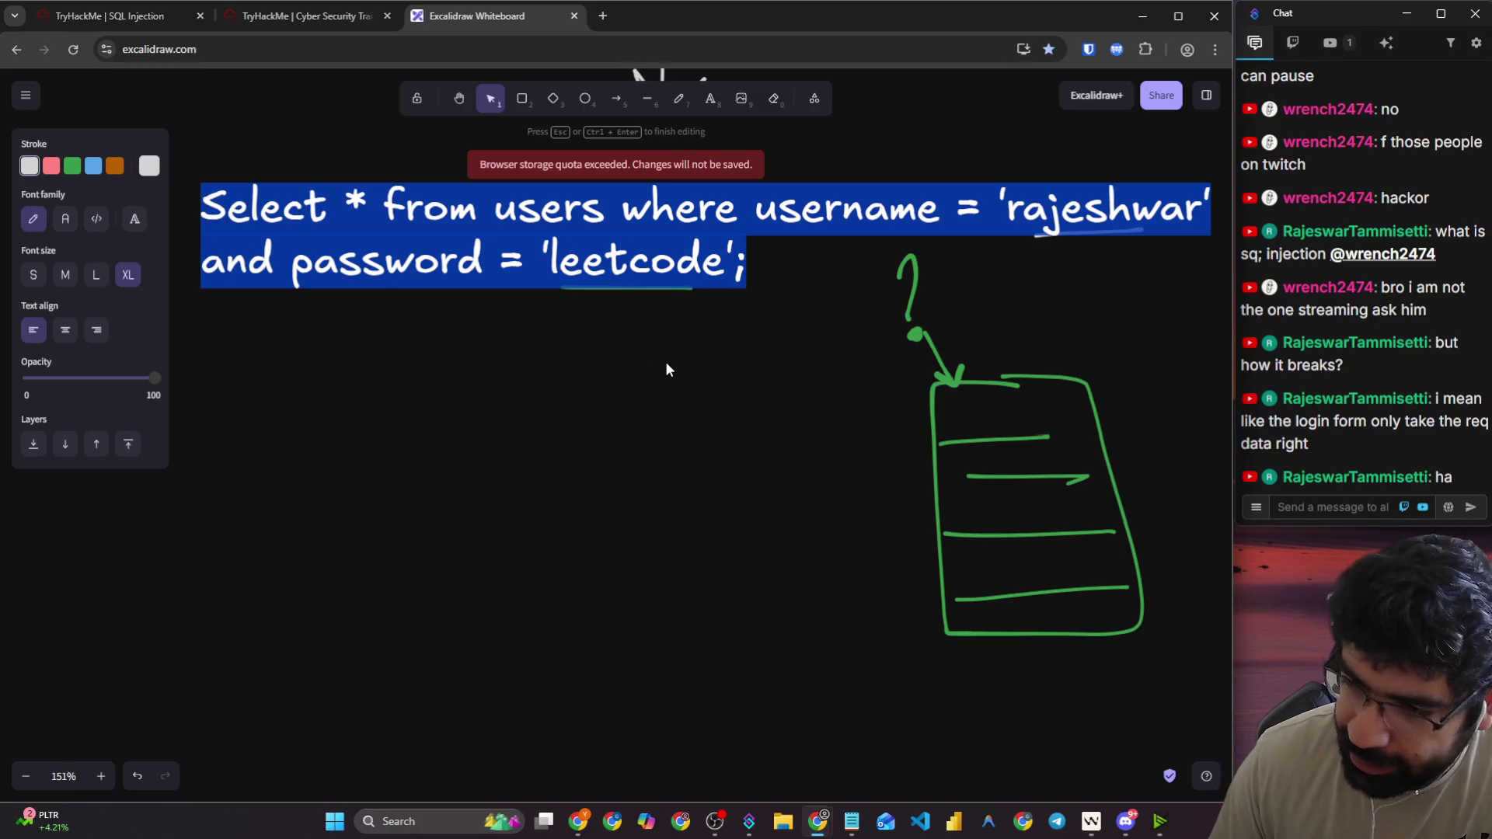
key("Right")
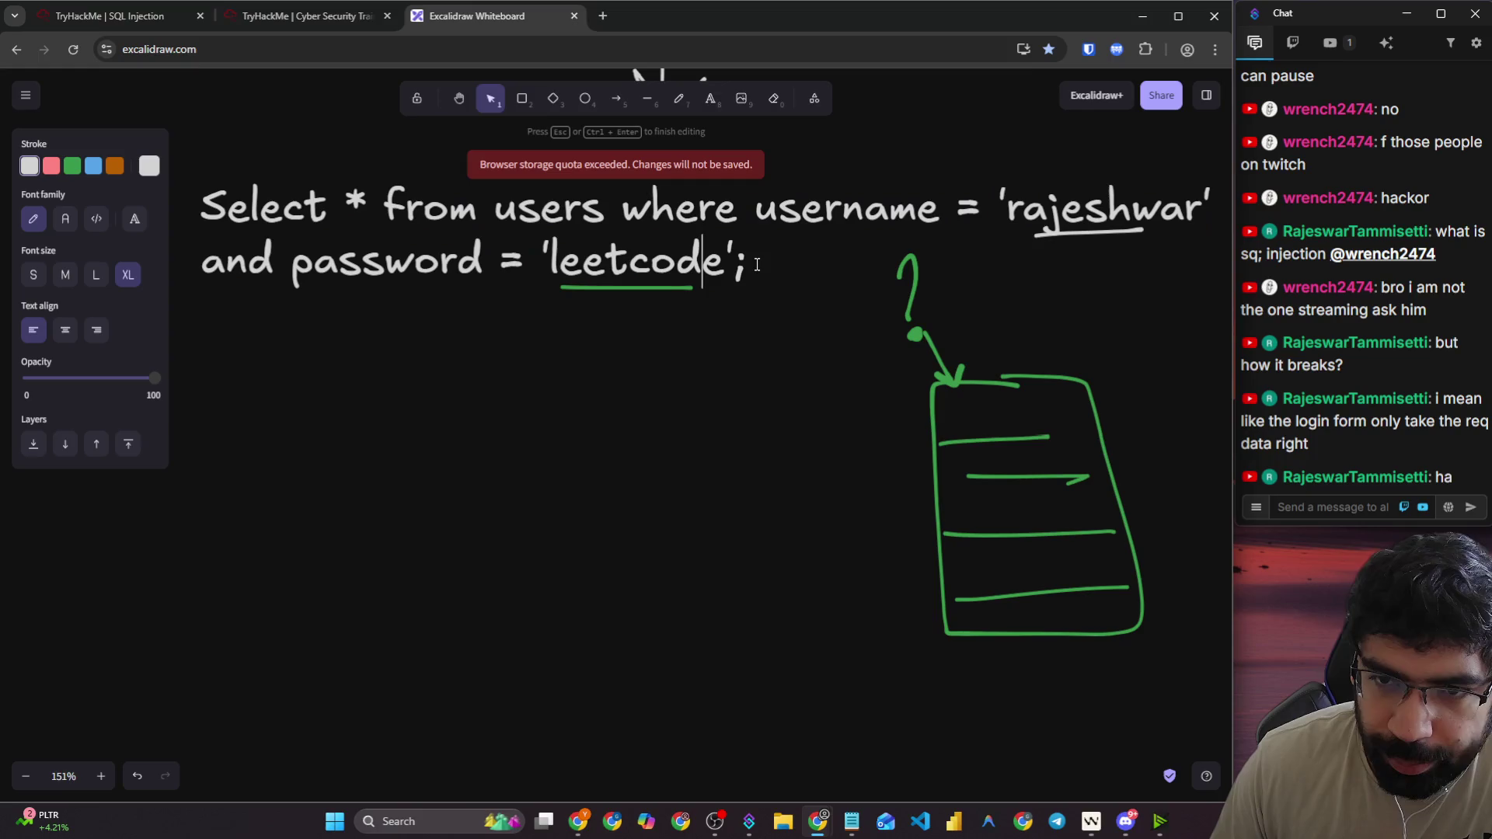
scroll(340, 310, "up", 3)
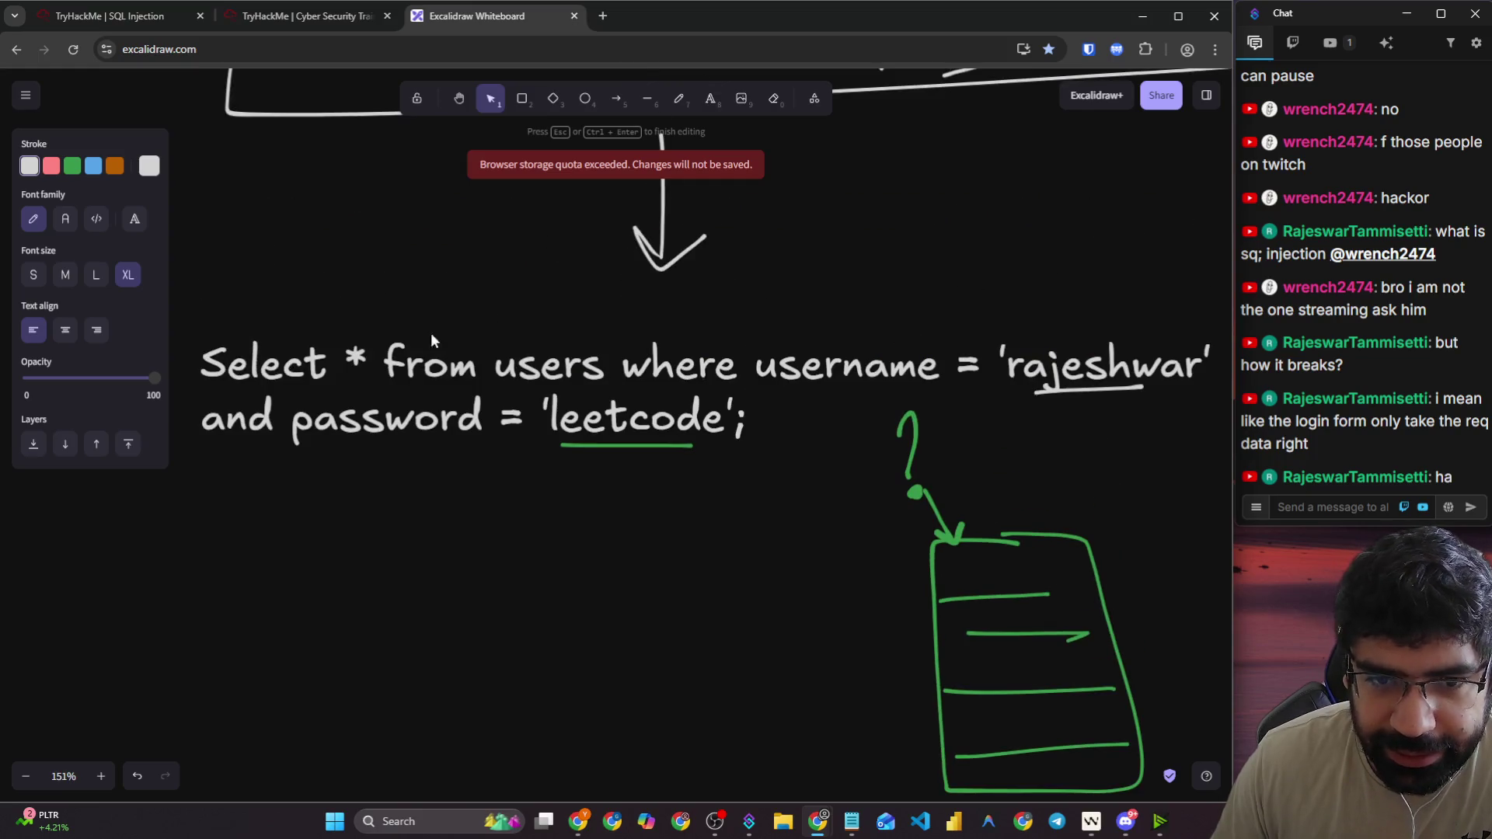
scroll(620, 302, "down", 3)
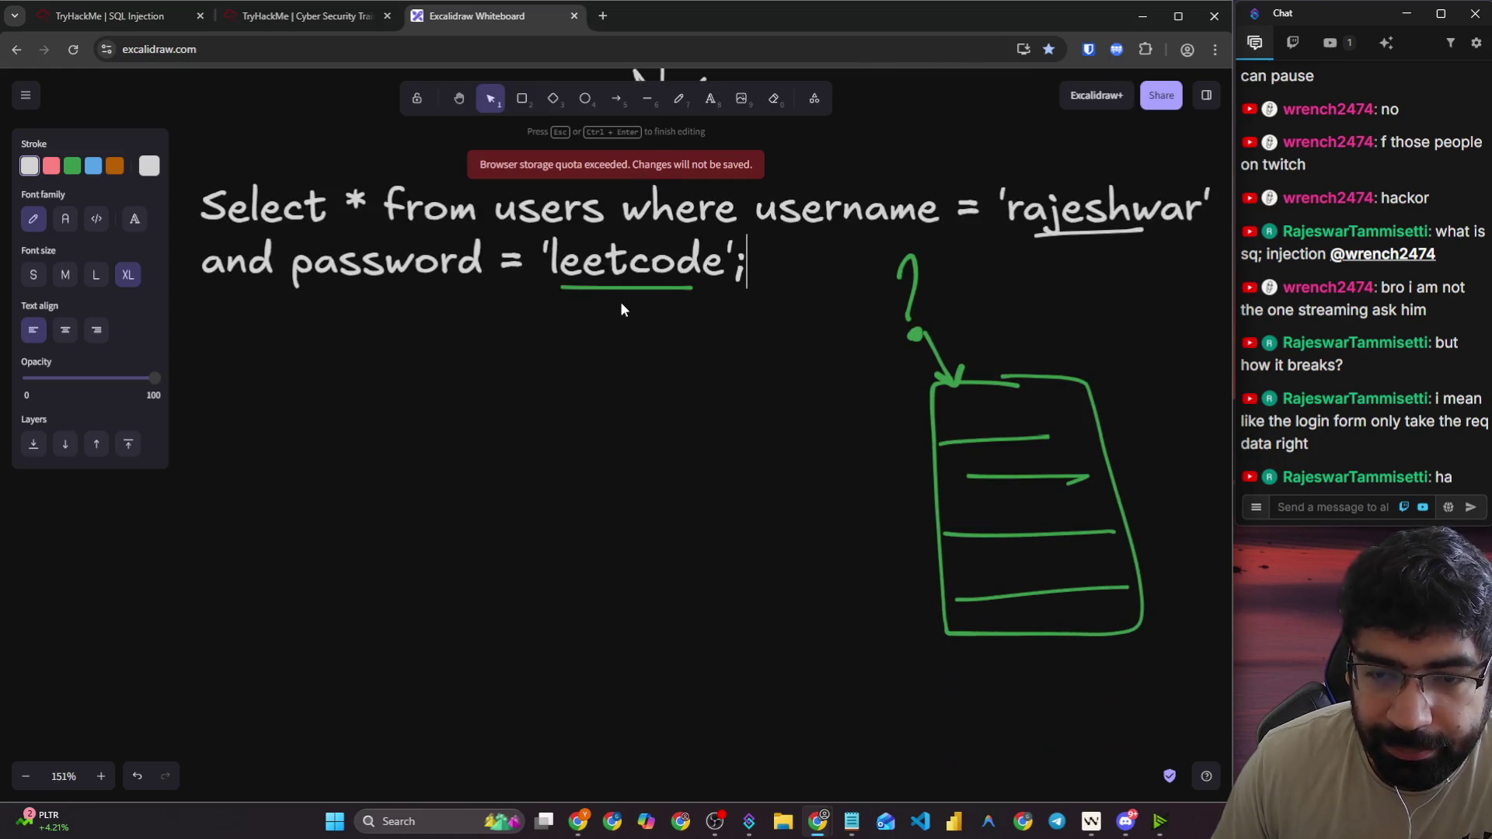
left_click(680, 99)
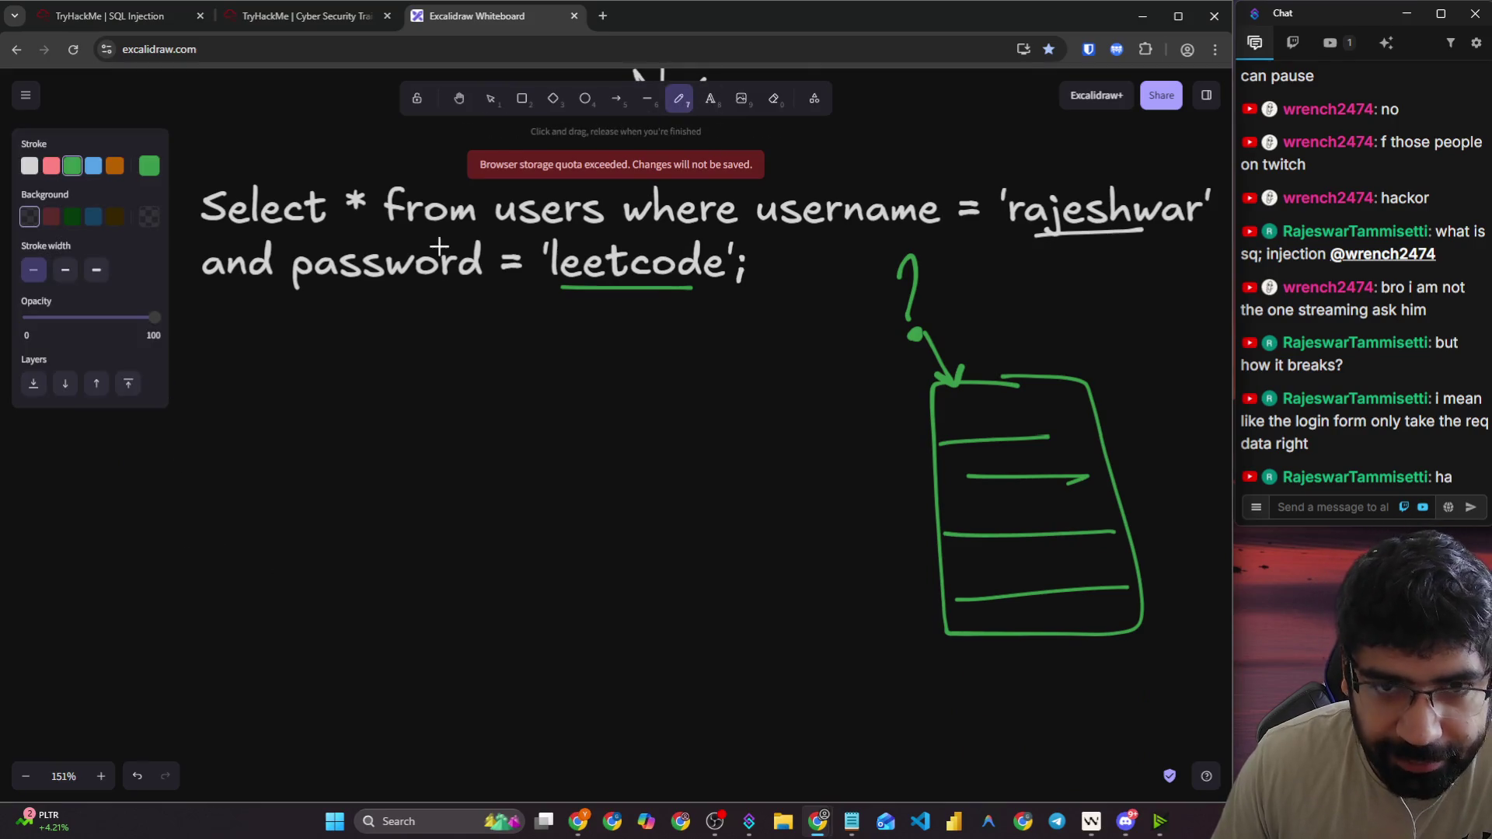
- Draw a rounded rectangle below the query's left end with a white outline
left_click(522, 98)
left_click_drag(202, 413, 364, 624)
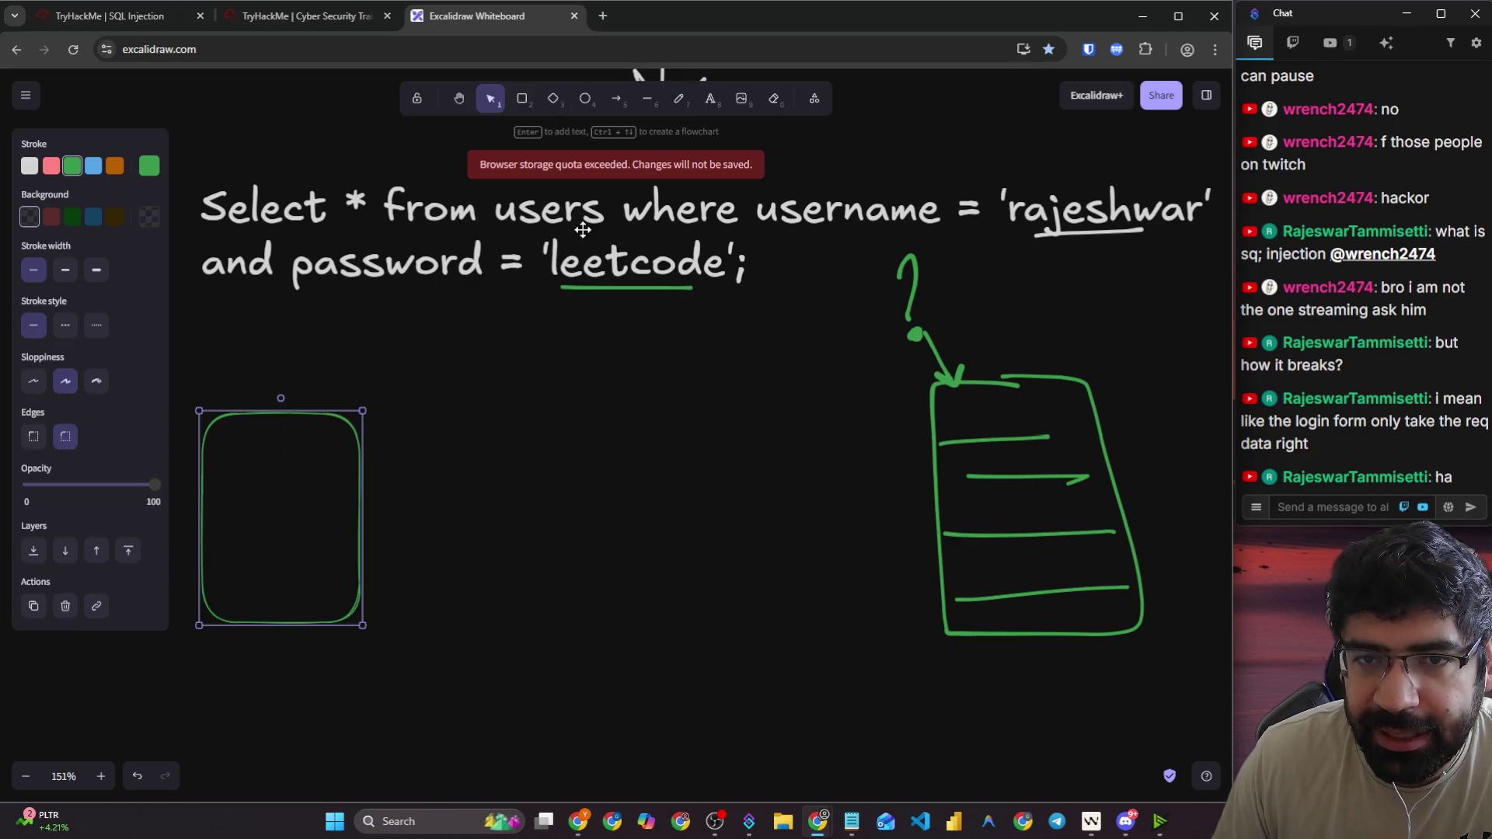
left_click(29, 166)
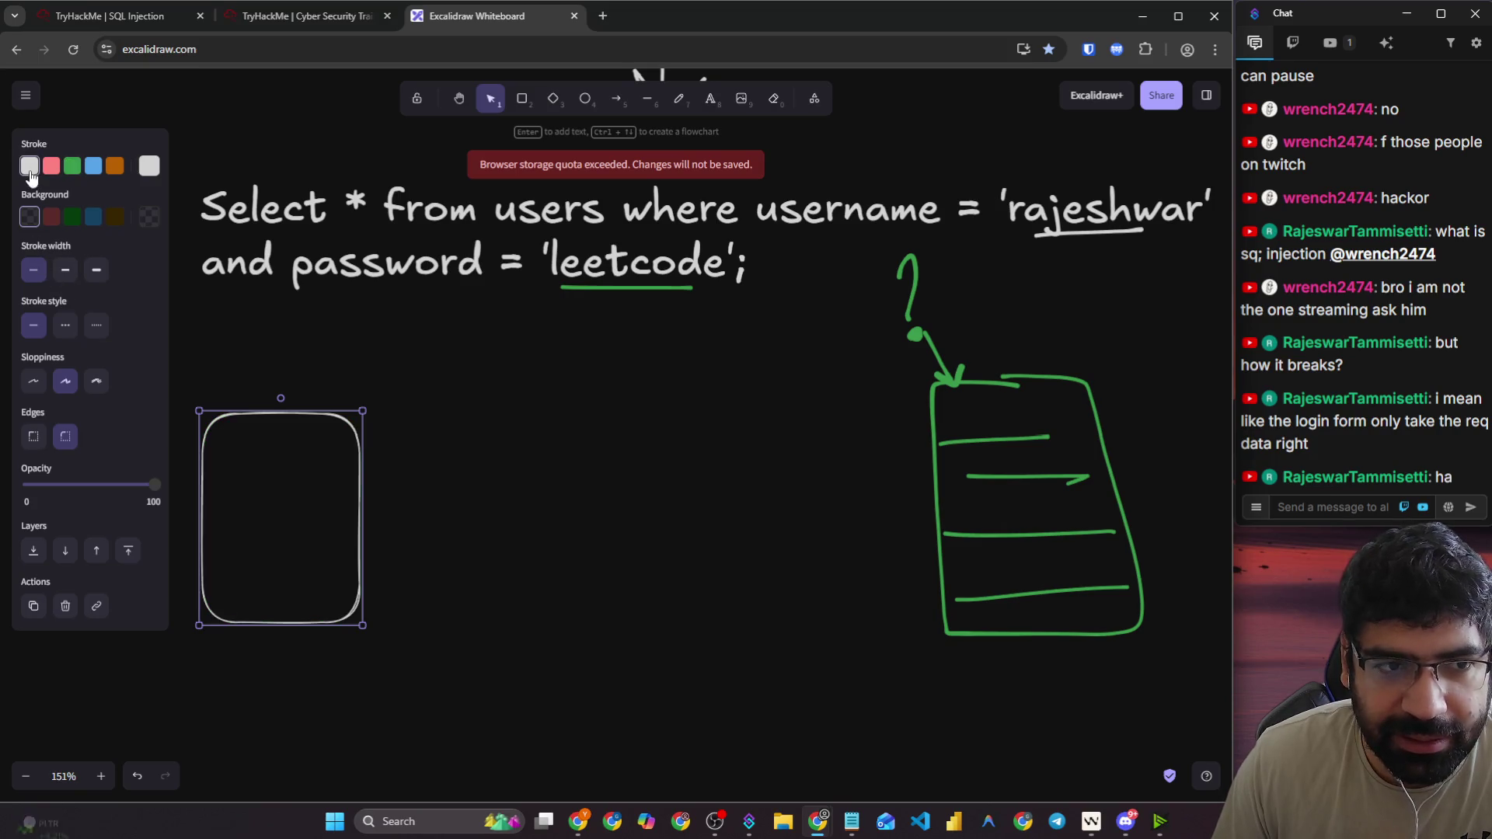
left_click(383, 407)
- Draw a curved arrow from the box to the query, label the box FE, and mark the username and 'where'
left_click(676, 100)
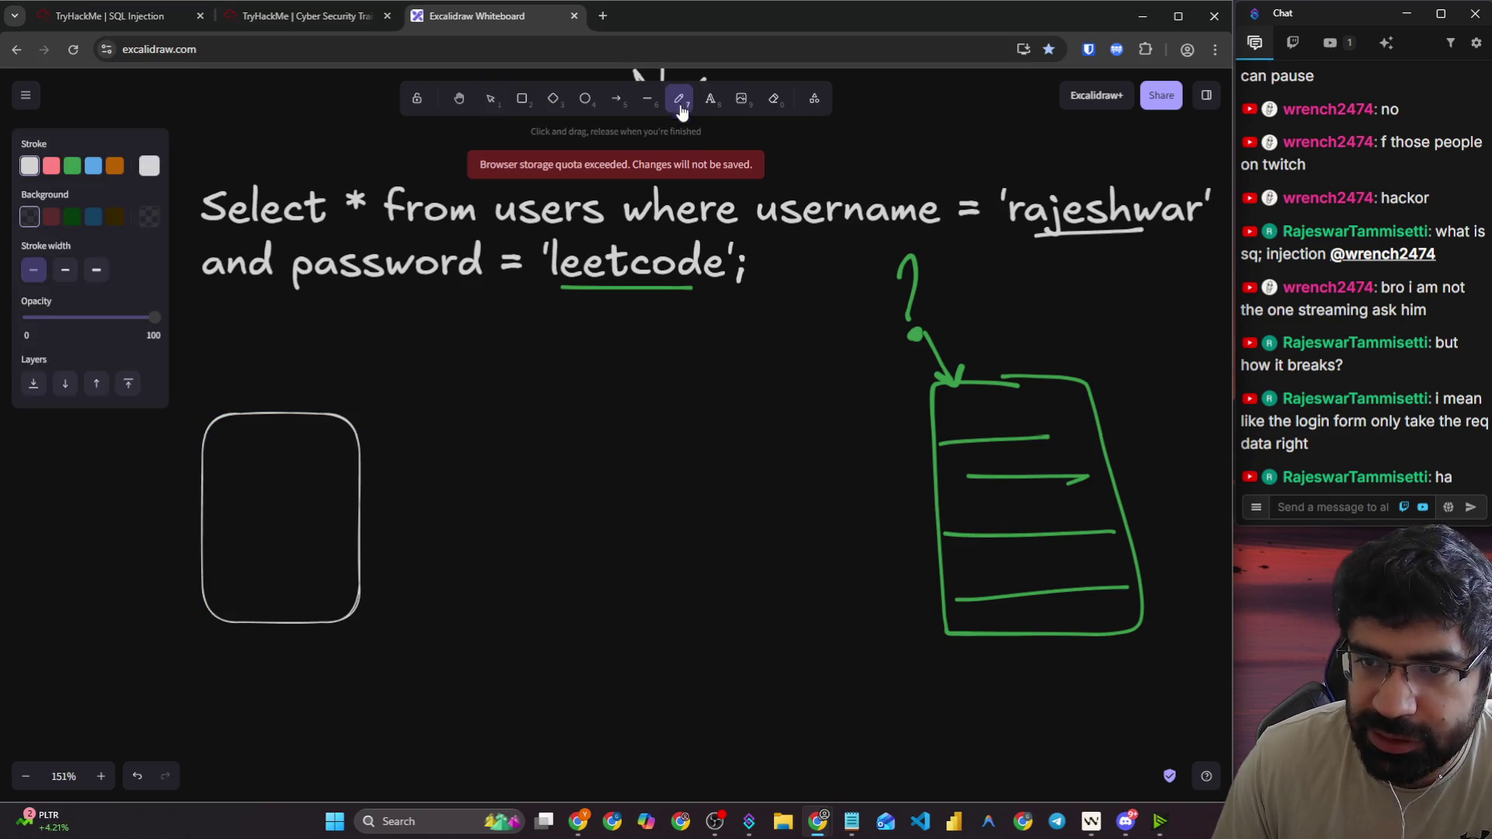
left_click_drag(359, 475, 540, 329)
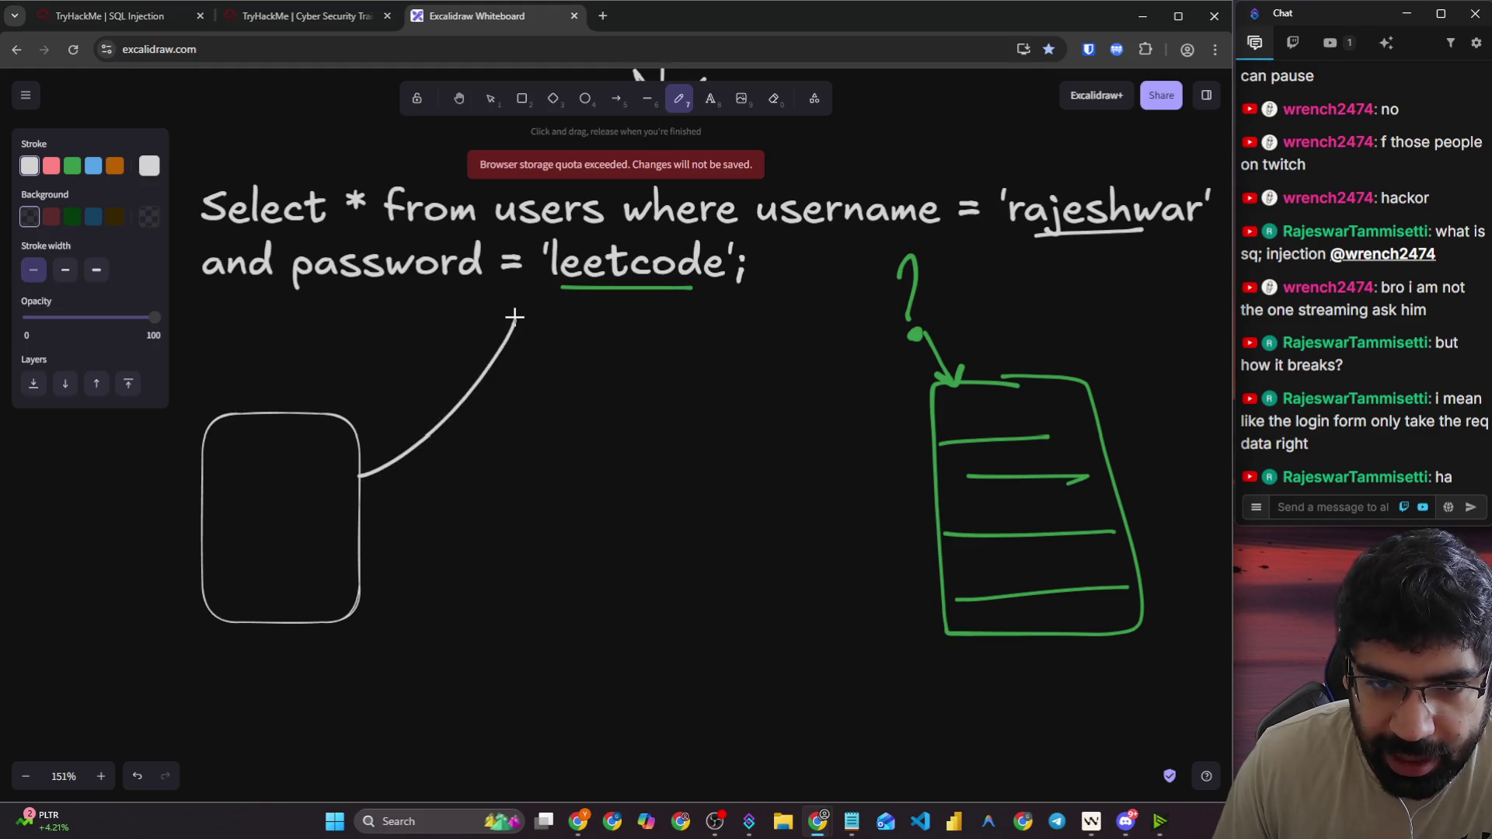
mouse_move(265, 478)
left_mouse_down()
mouse_move(225, 518)
mouse_move(273, 494)
mouse_move(298, 518)
left_mouse_up()
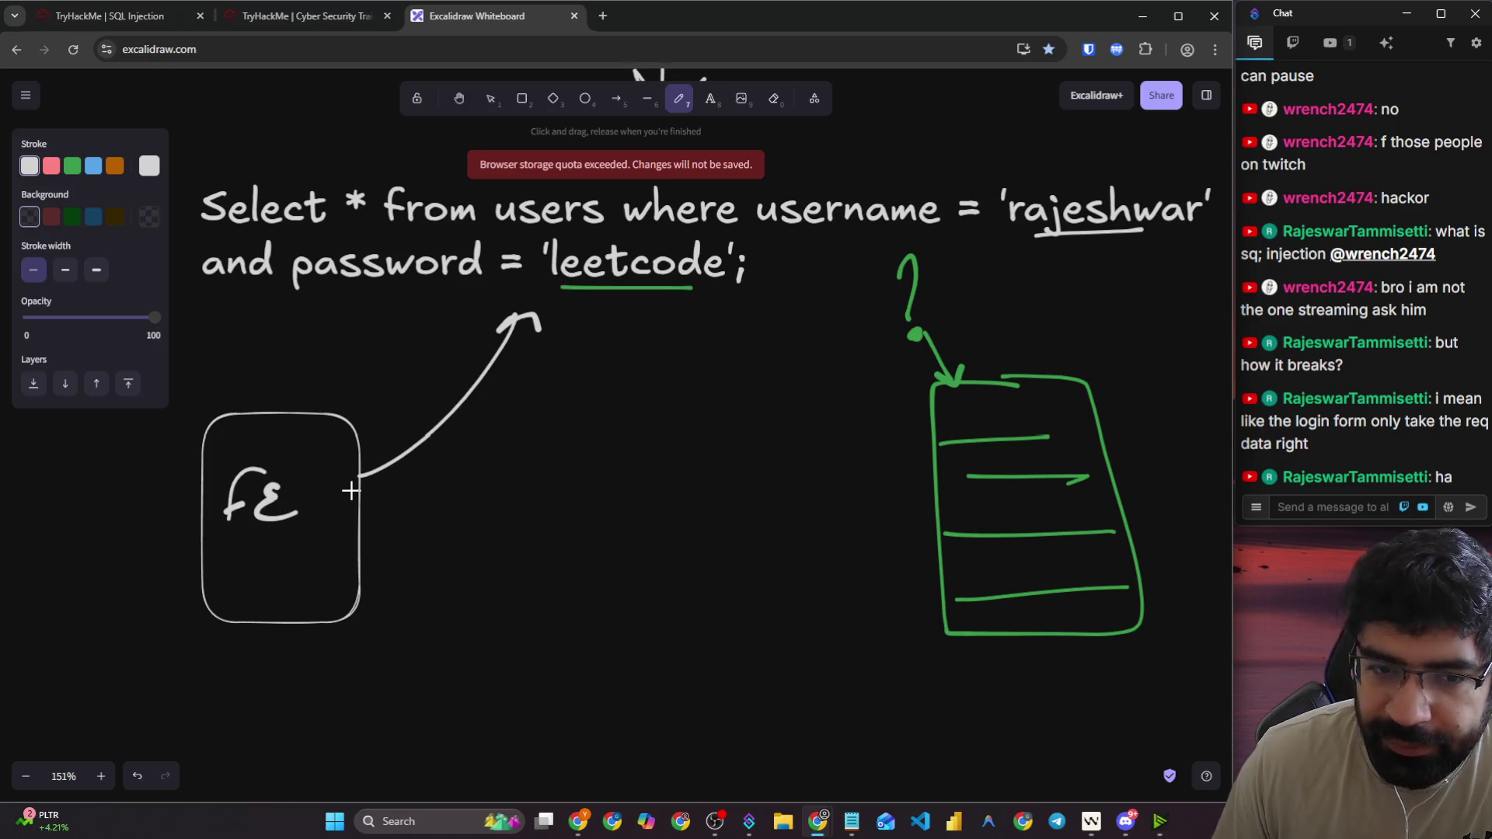
left_click_drag(1089, 170, 1070, 192)
left_click_drag(674, 233, 716, 223)
- Draw a return arrow from the query back to FE and write 'Yes |' beside it
left_click_drag(595, 333, 299, 514)
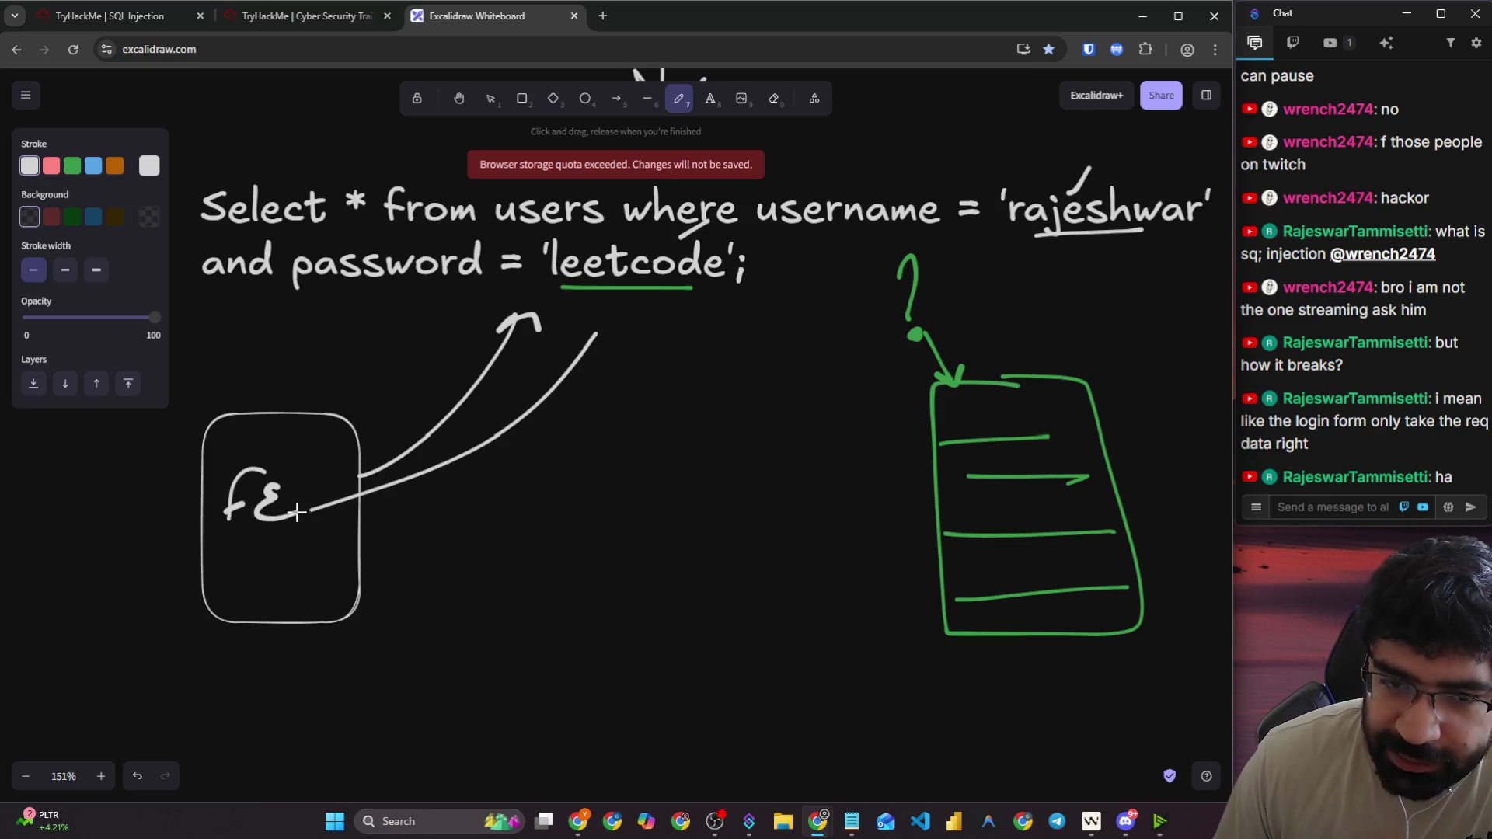
mouse_move(385, 476)
left_mouse_down()
mouse_move(407, 504)
mouse_move(476, 490)
mouse_move(467, 524)
mouse_move(525, 515)
left_mouse_up()
left_click_drag(549, 436, 542, 542)
mouse_move(571, 460)
left_mouse_down()
mouse_move(578, 499)
mouse_move(603, 462)
mouse_move(626, 469)
left_mouse_up()
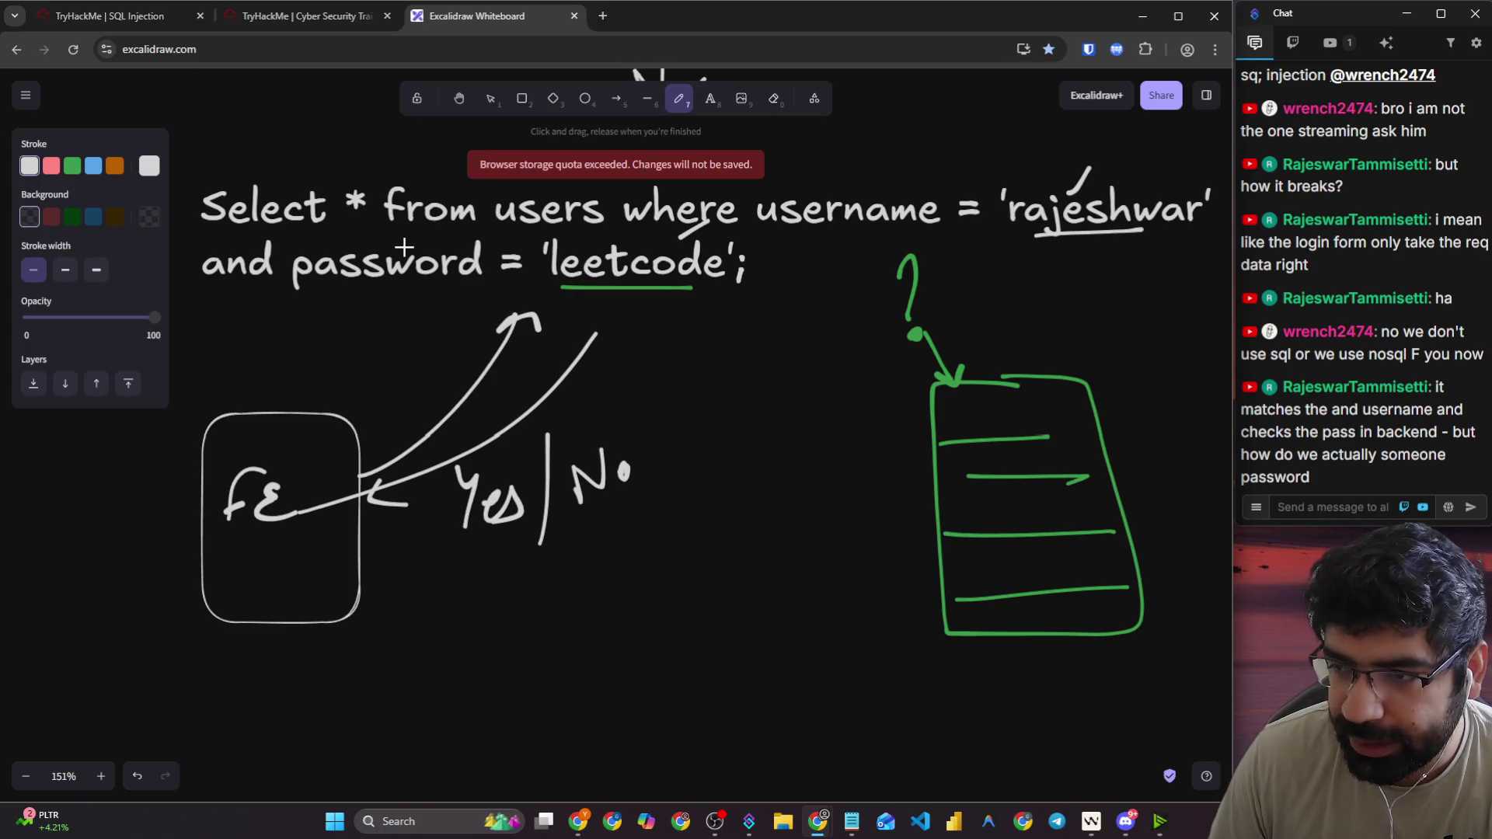
left_click_drag(1324, 432, 1481, 434)
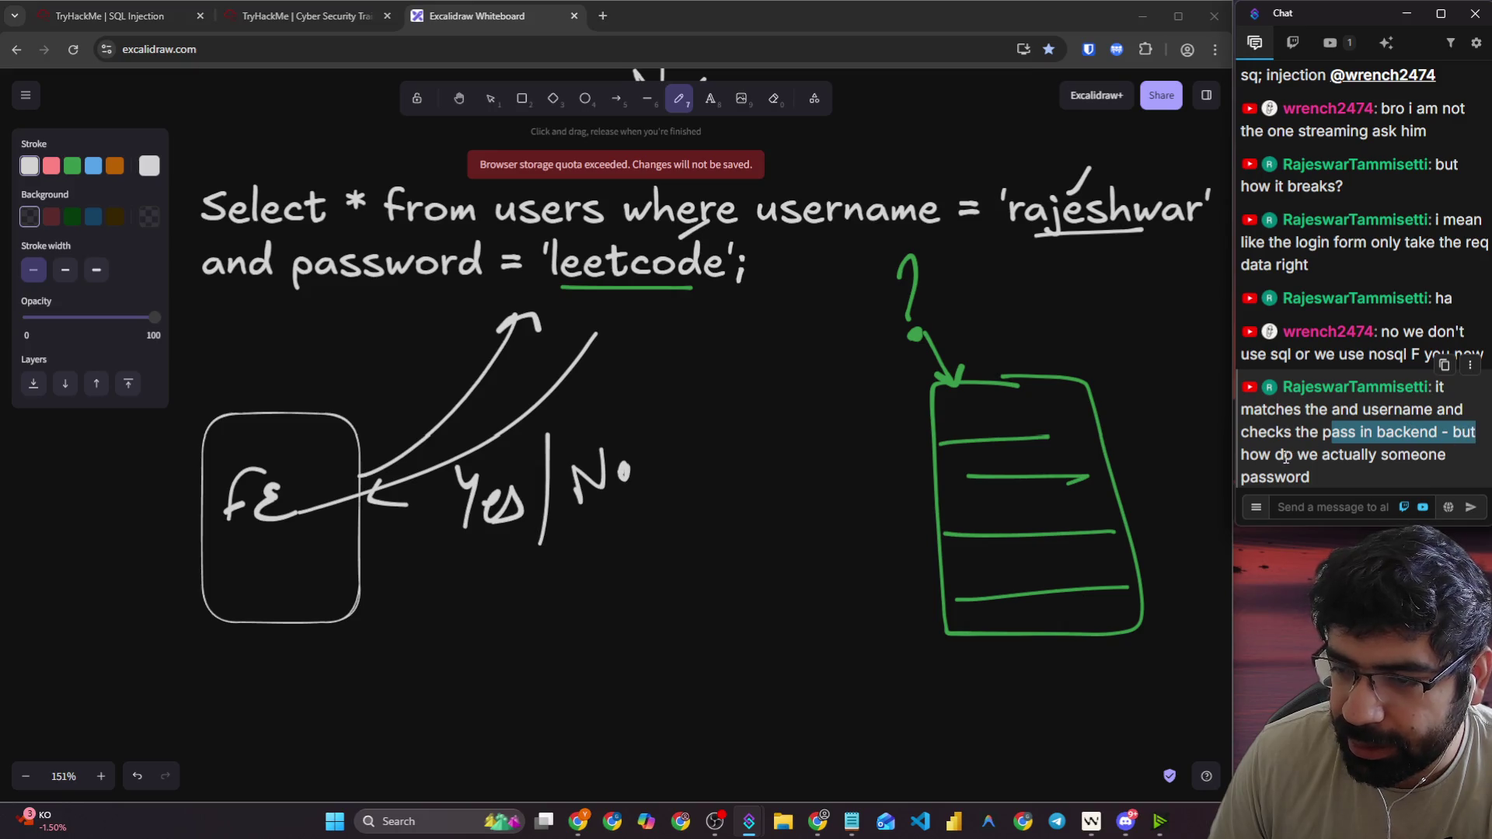
left_click_drag(1281, 455, 1449, 466)
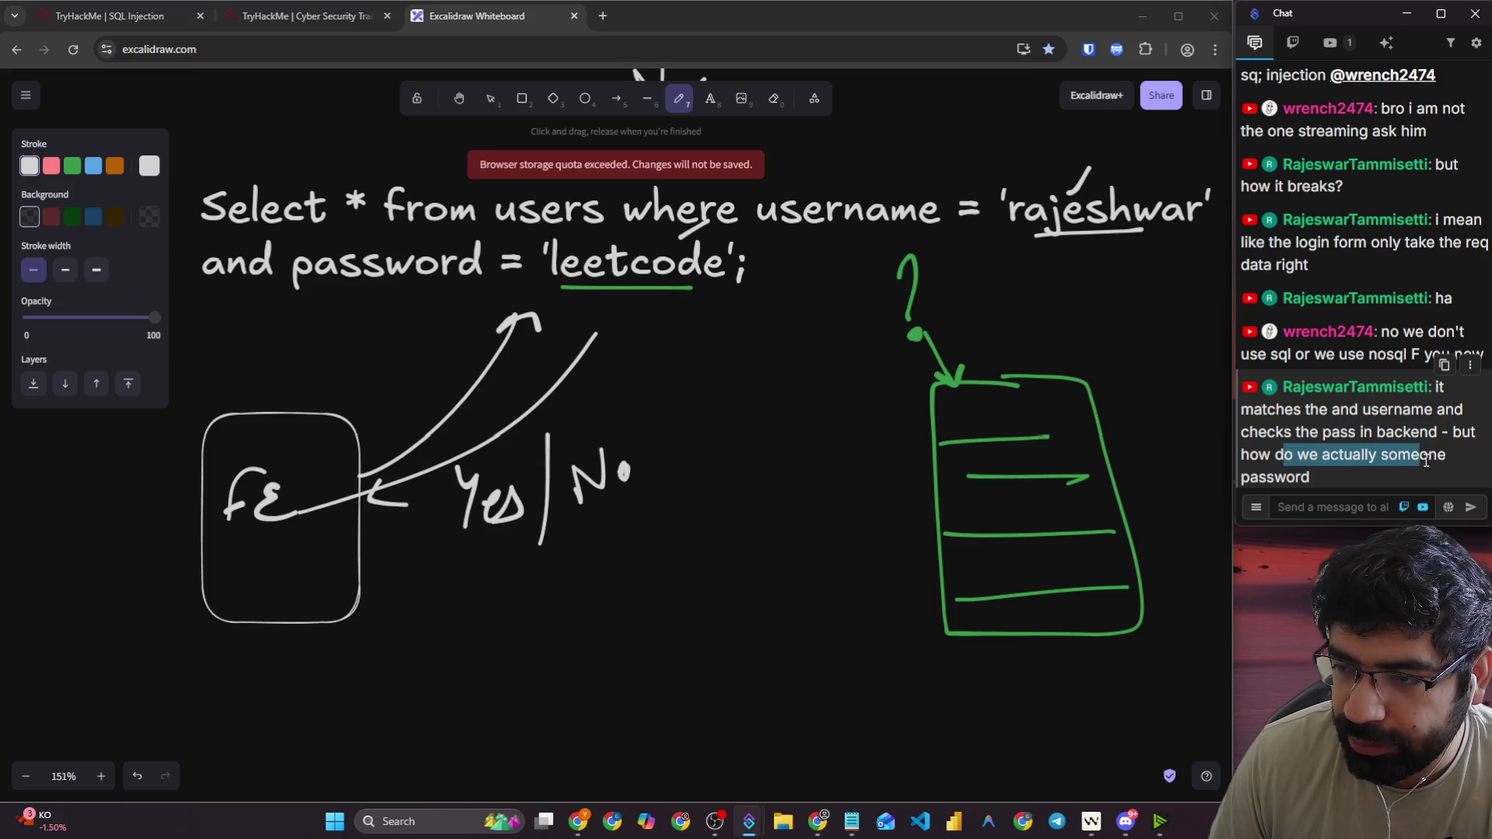
left_click(1321, 475)
left_click_drag(1321, 479, 1243, 461)
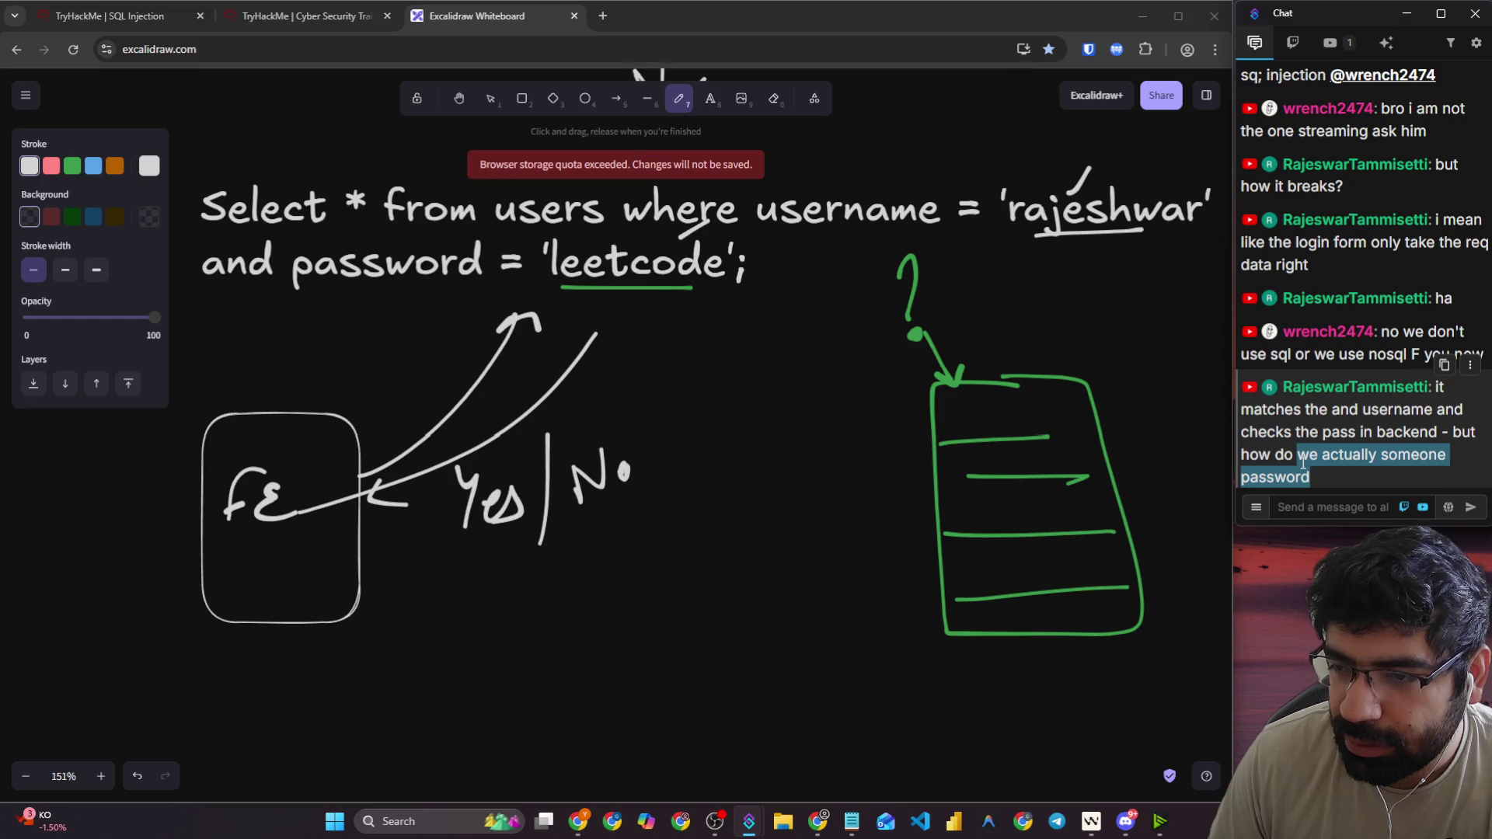
left_click(1243, 460)
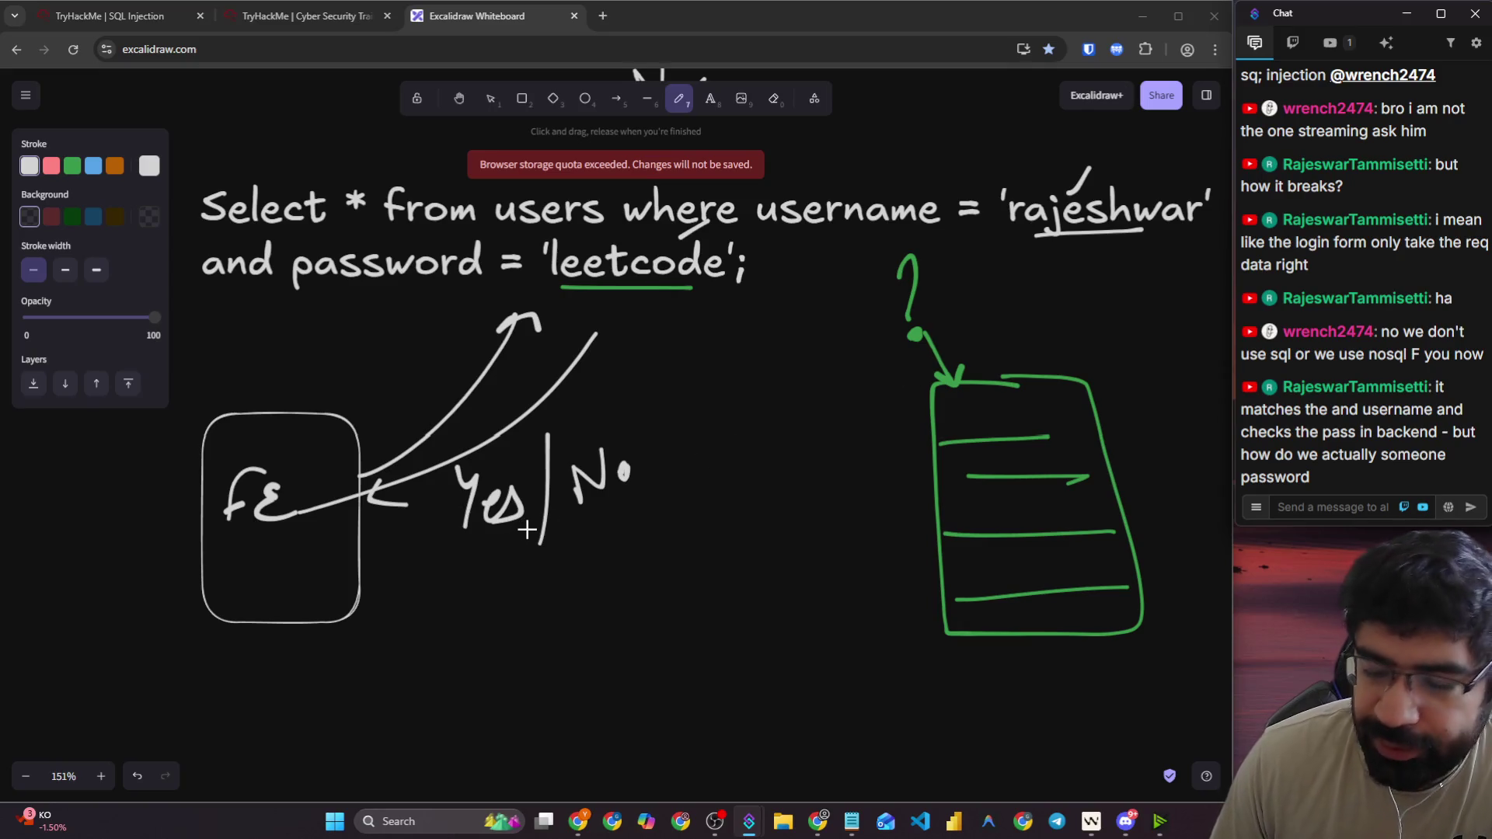
- Double-underline and circle the 'Yes | No' note beside the FE box
mouse_move(473, 565)
left_mouse_down()
mouse_move(647, 537)
mouse_move(612, 539)
left_mouse_up()
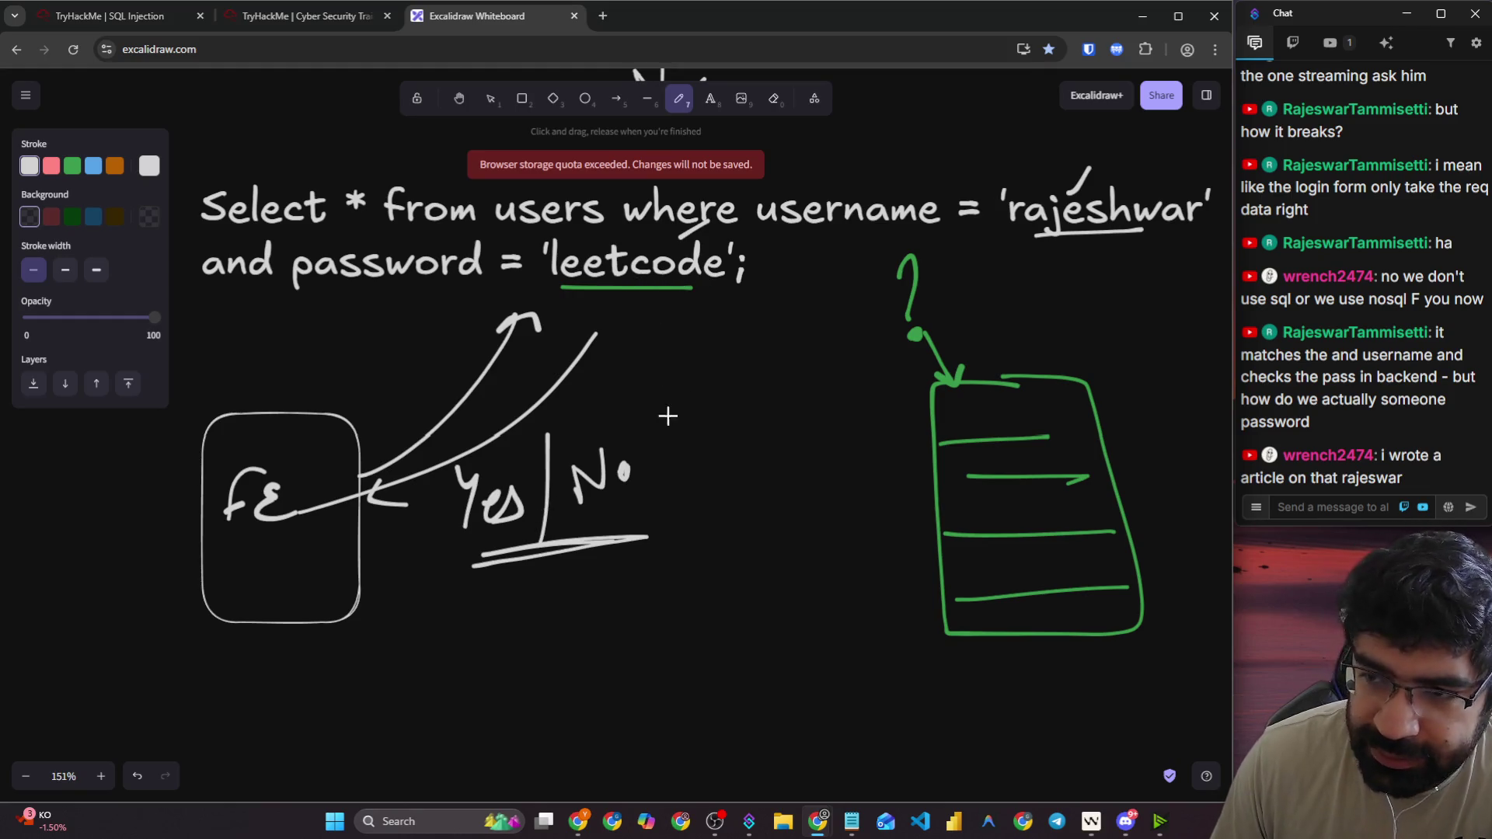
left_click_drag(660, 445, 655, 449)
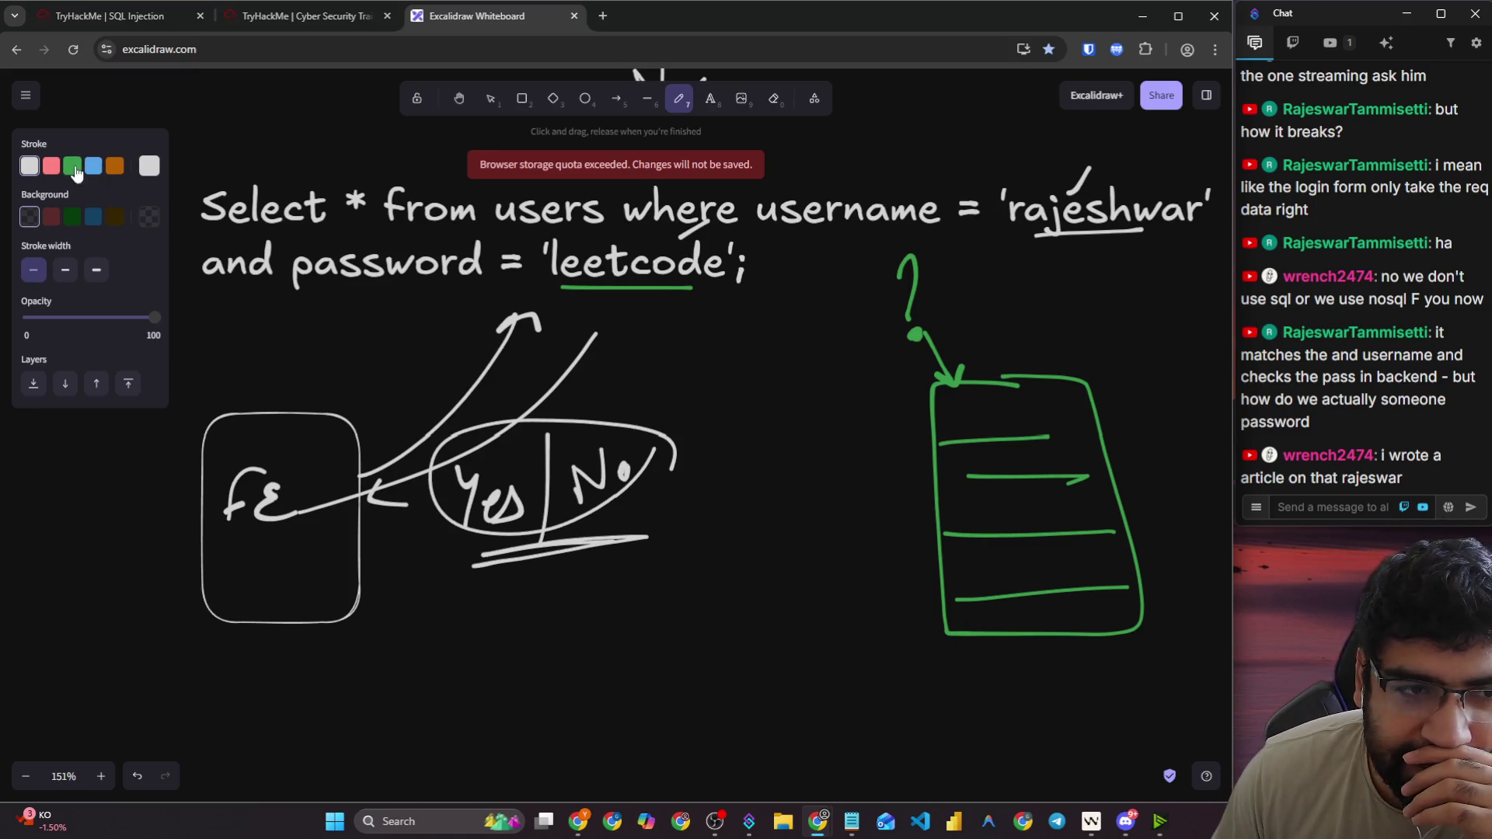
- Reopen the SQL query text for editing around the 'leetcode'; part
left_click(710, 99)
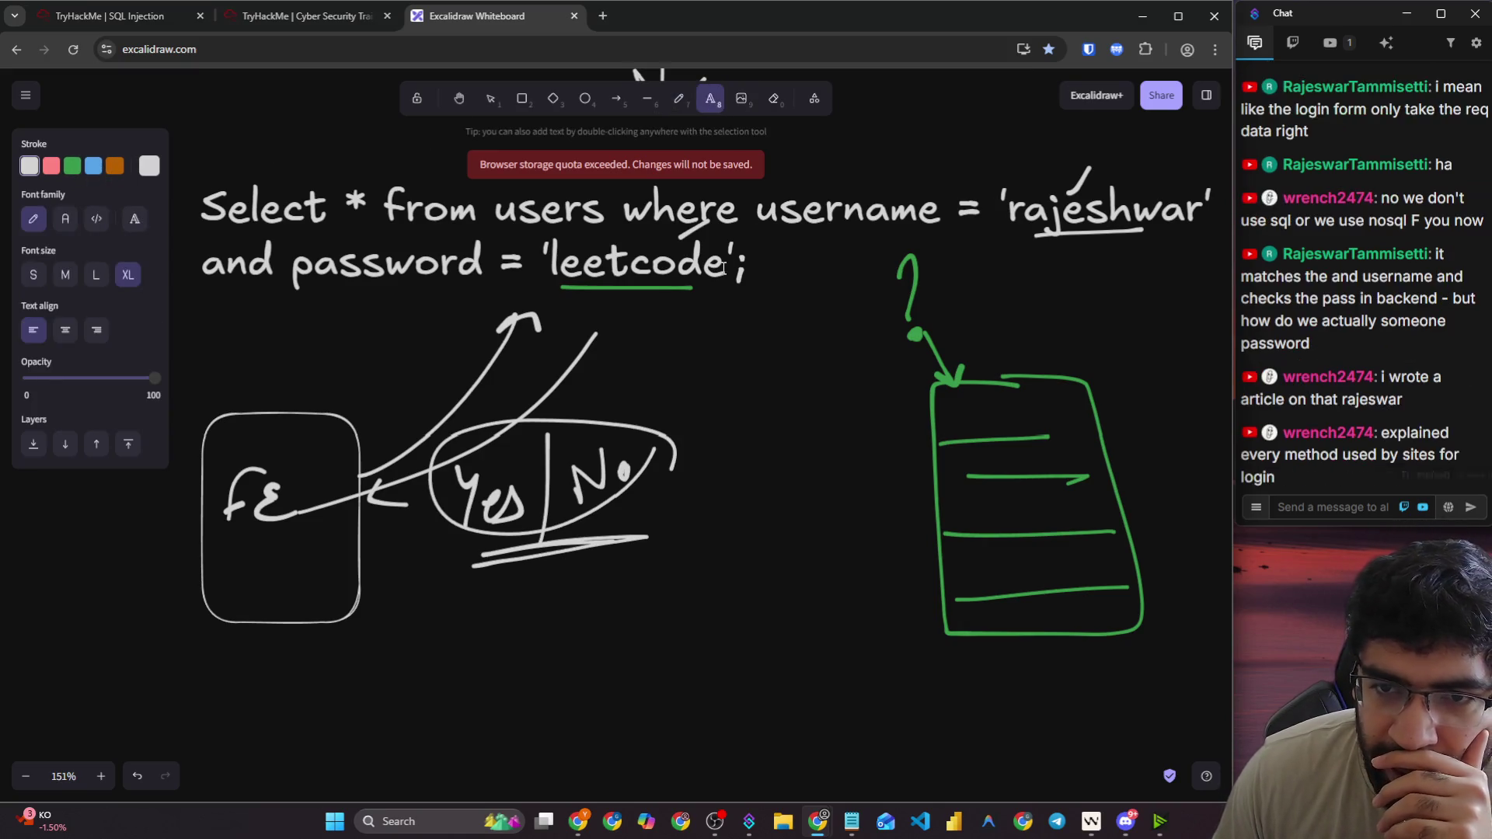
left_click(725, 267)
mouse_move(745, 267)
left_mouse_down()
mouse_move(528, 260)
mouse_move(720, 259)
left_mouse_up()
left_click(528, 261)
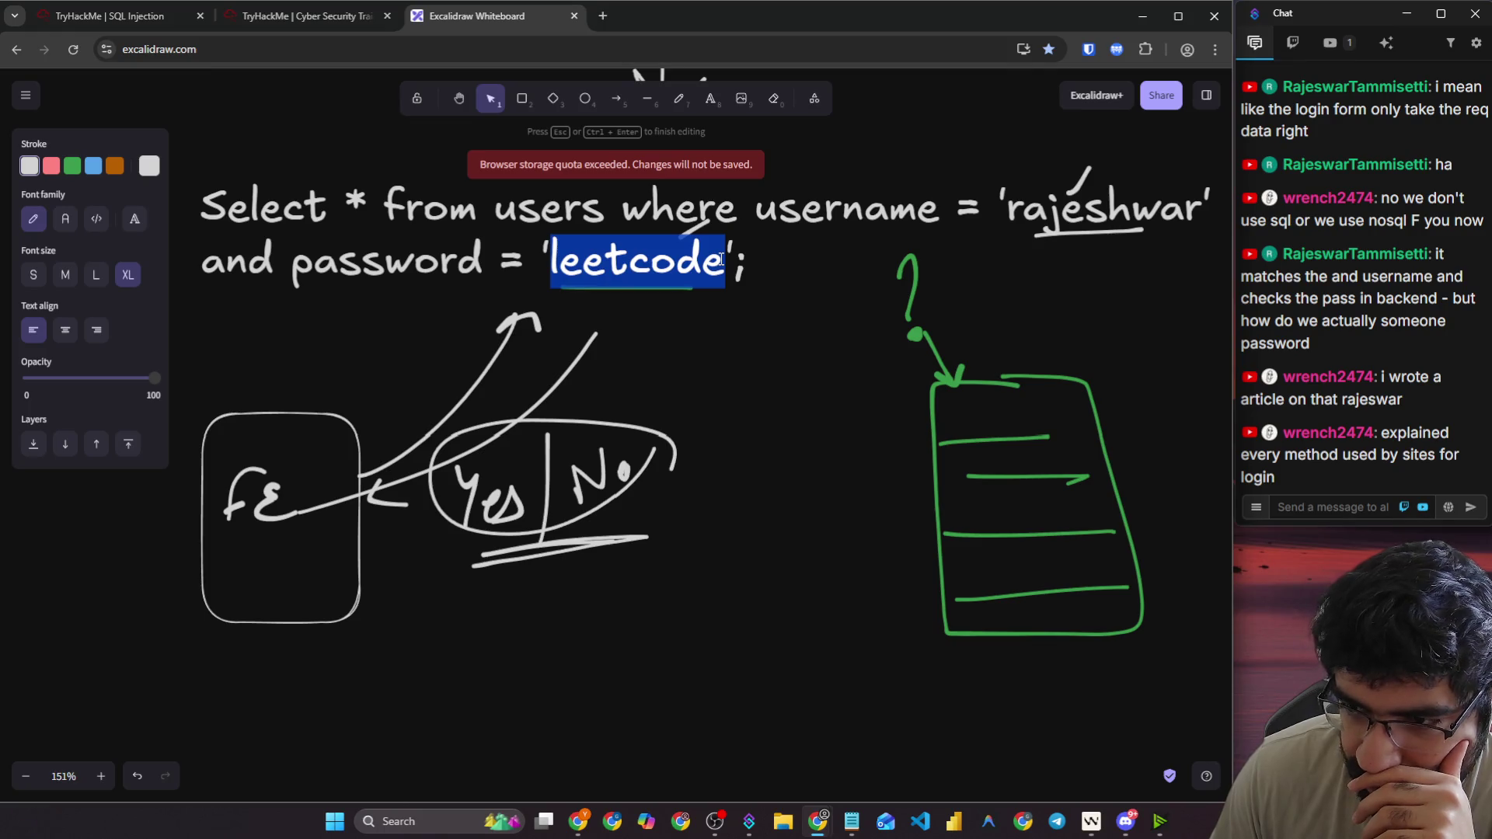
left_click(724, 259)
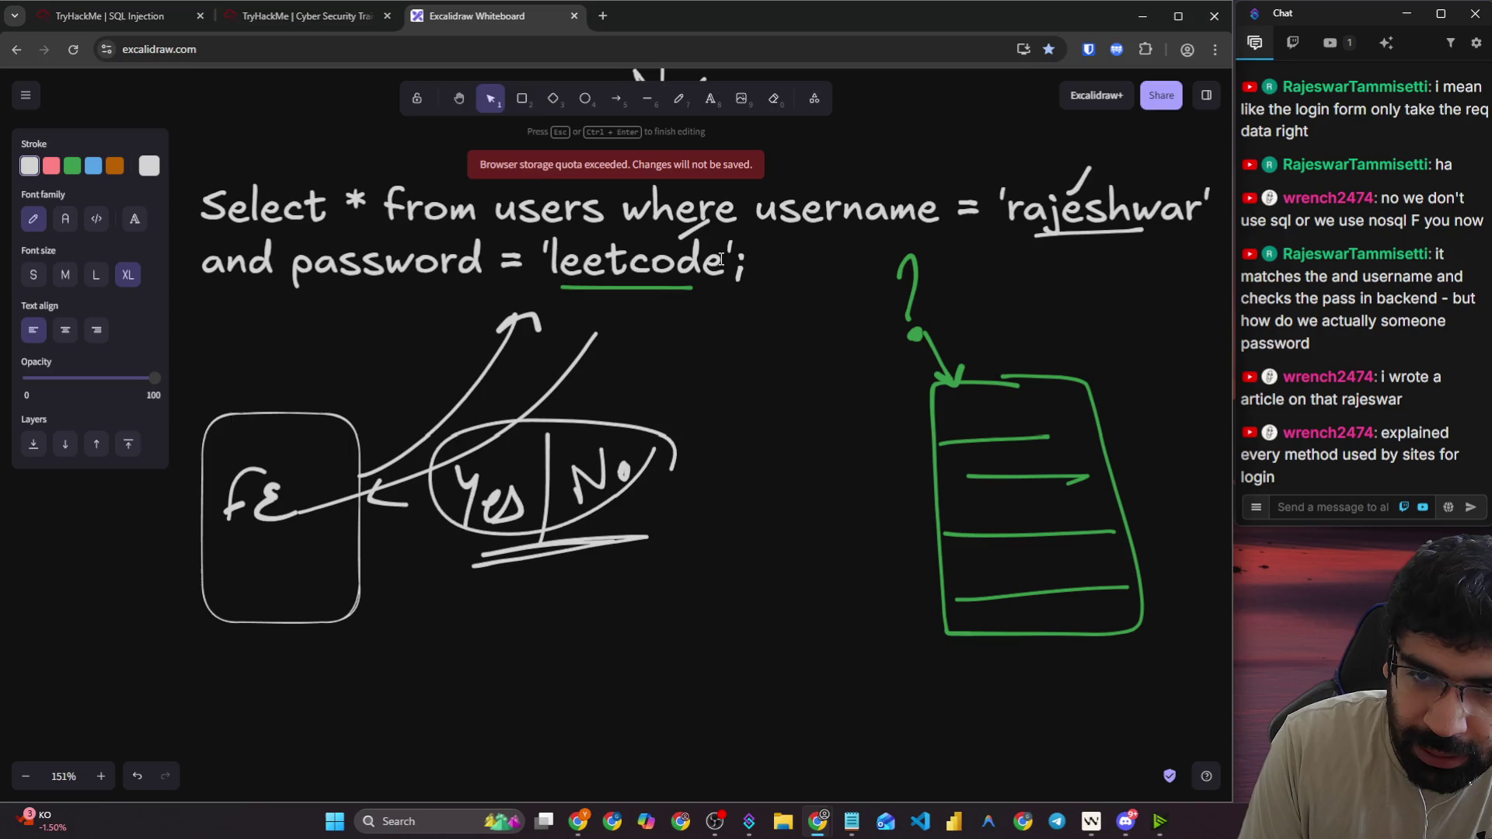
type("' ")
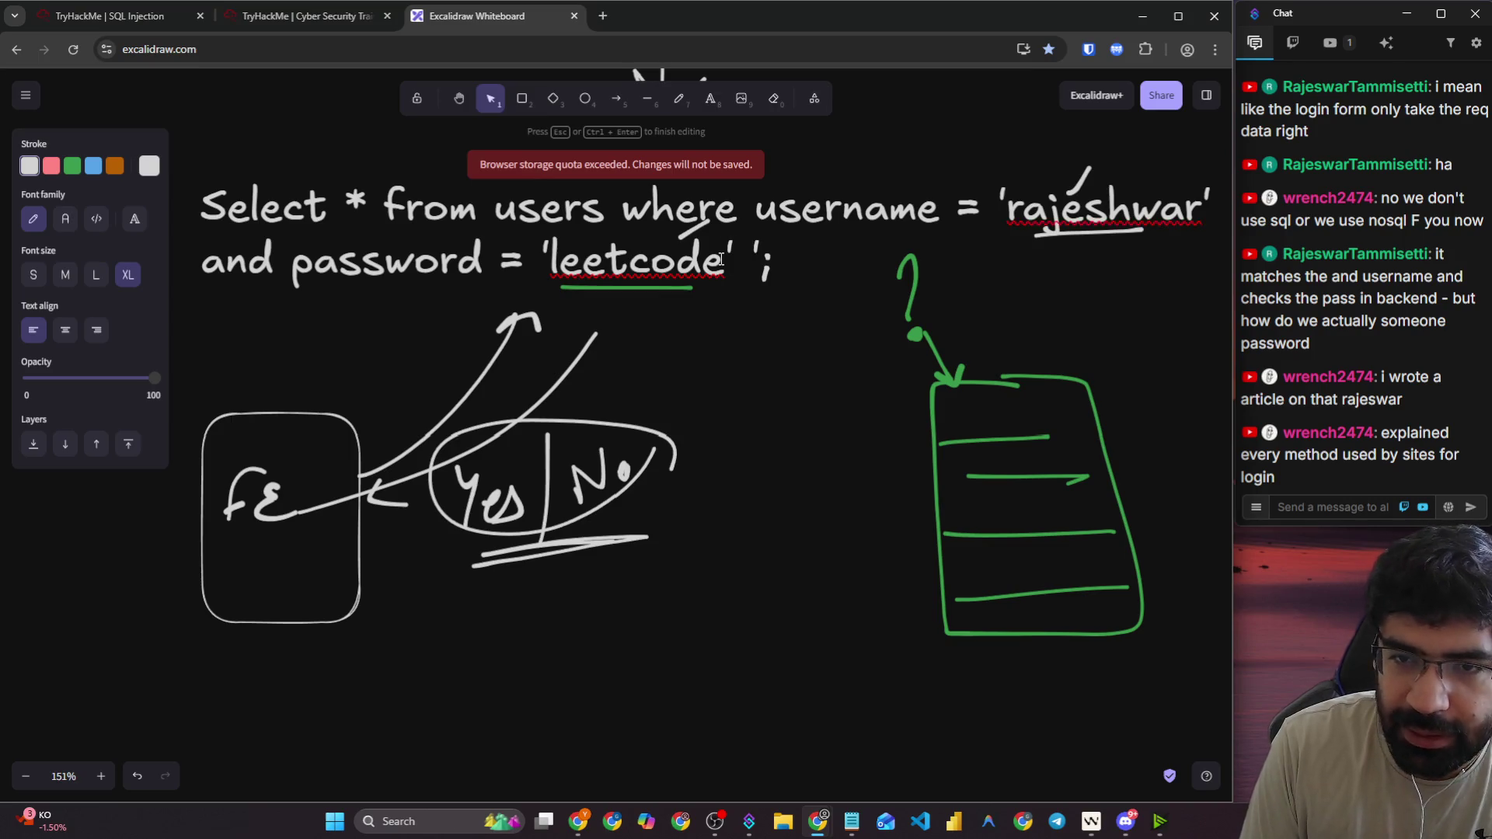
type("OR ")
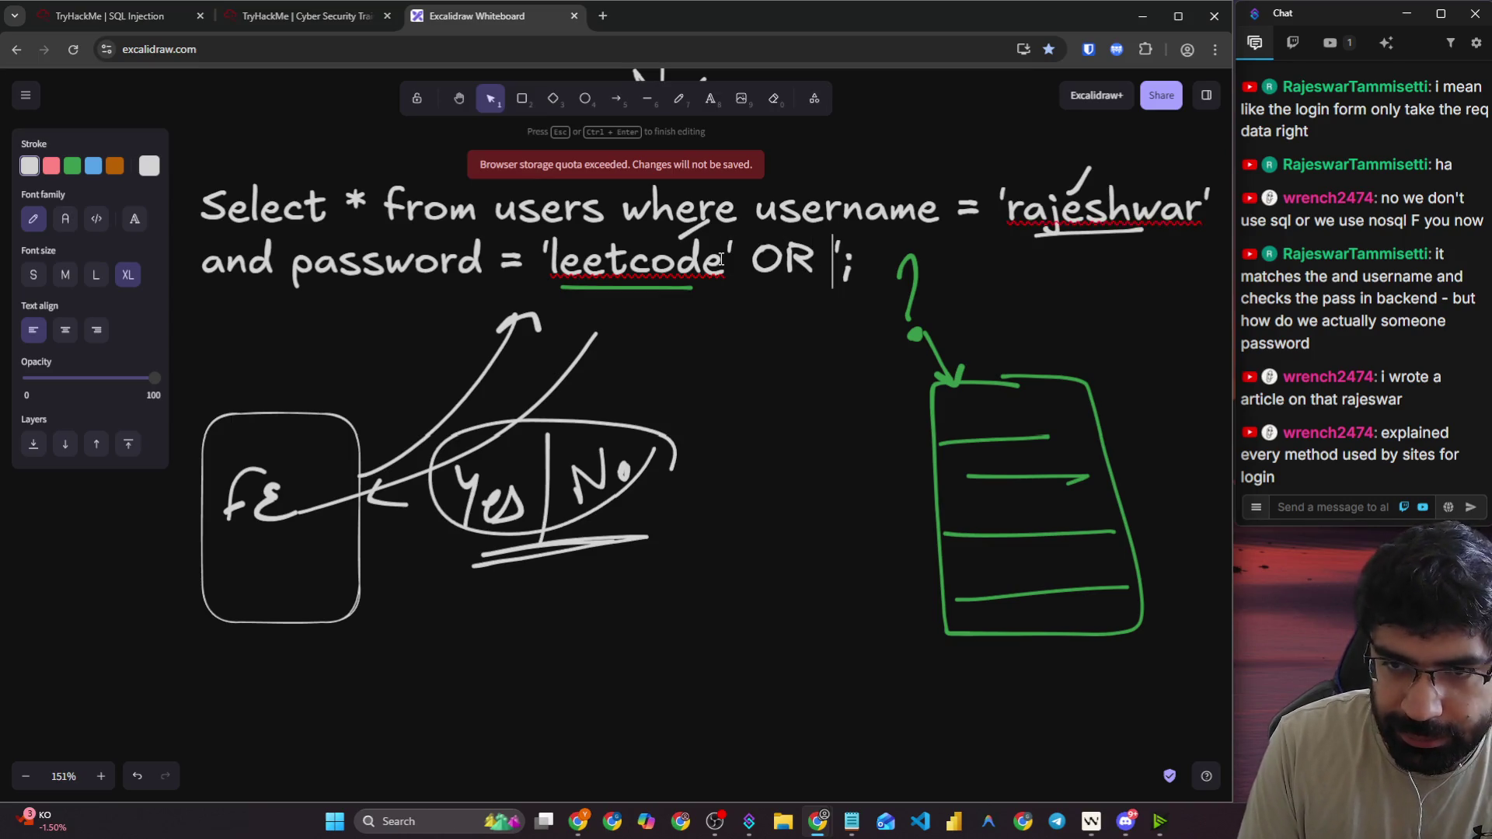
type("1=1;-")
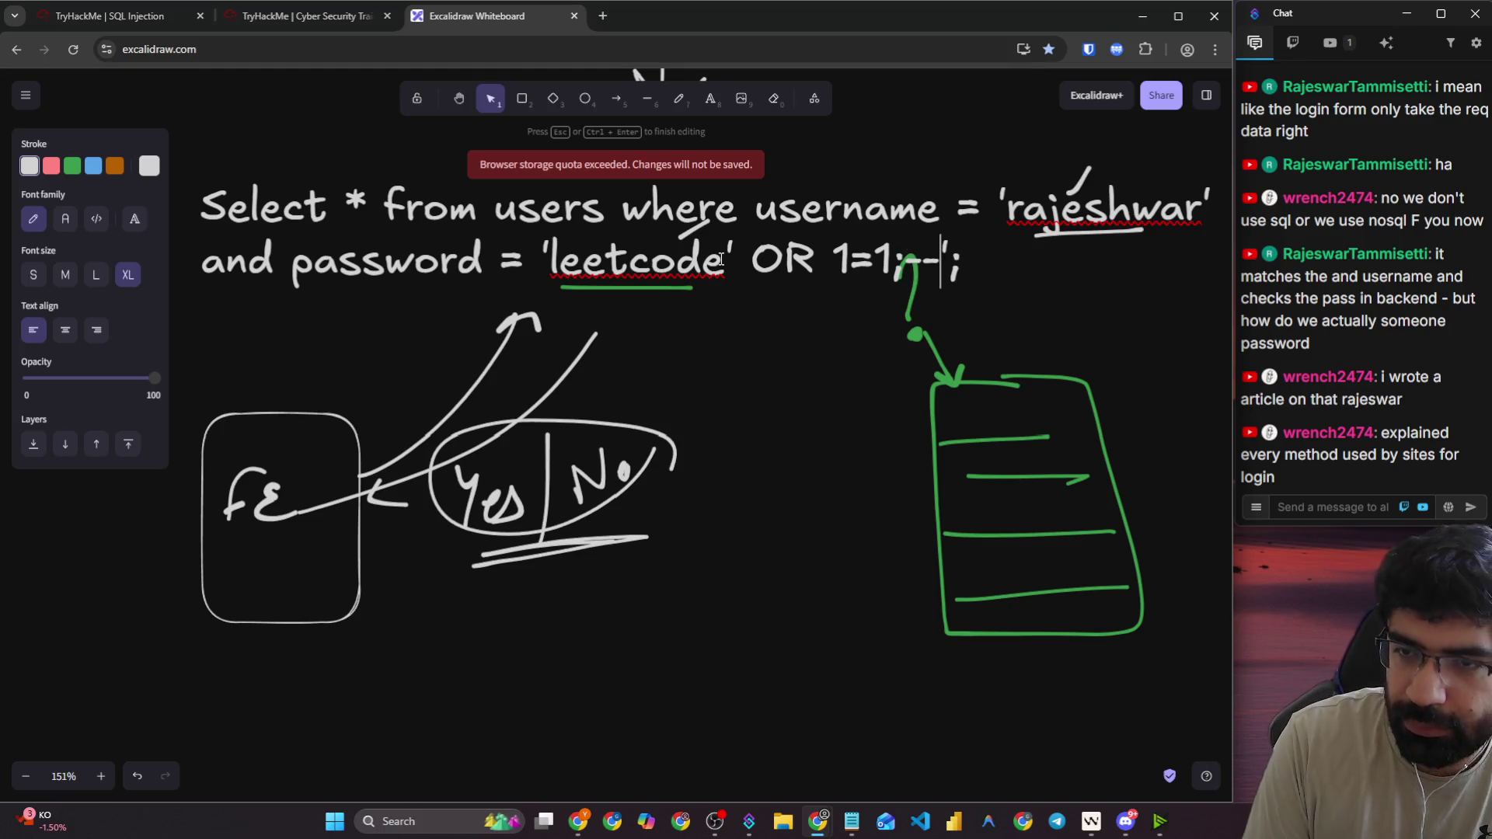
type("-")
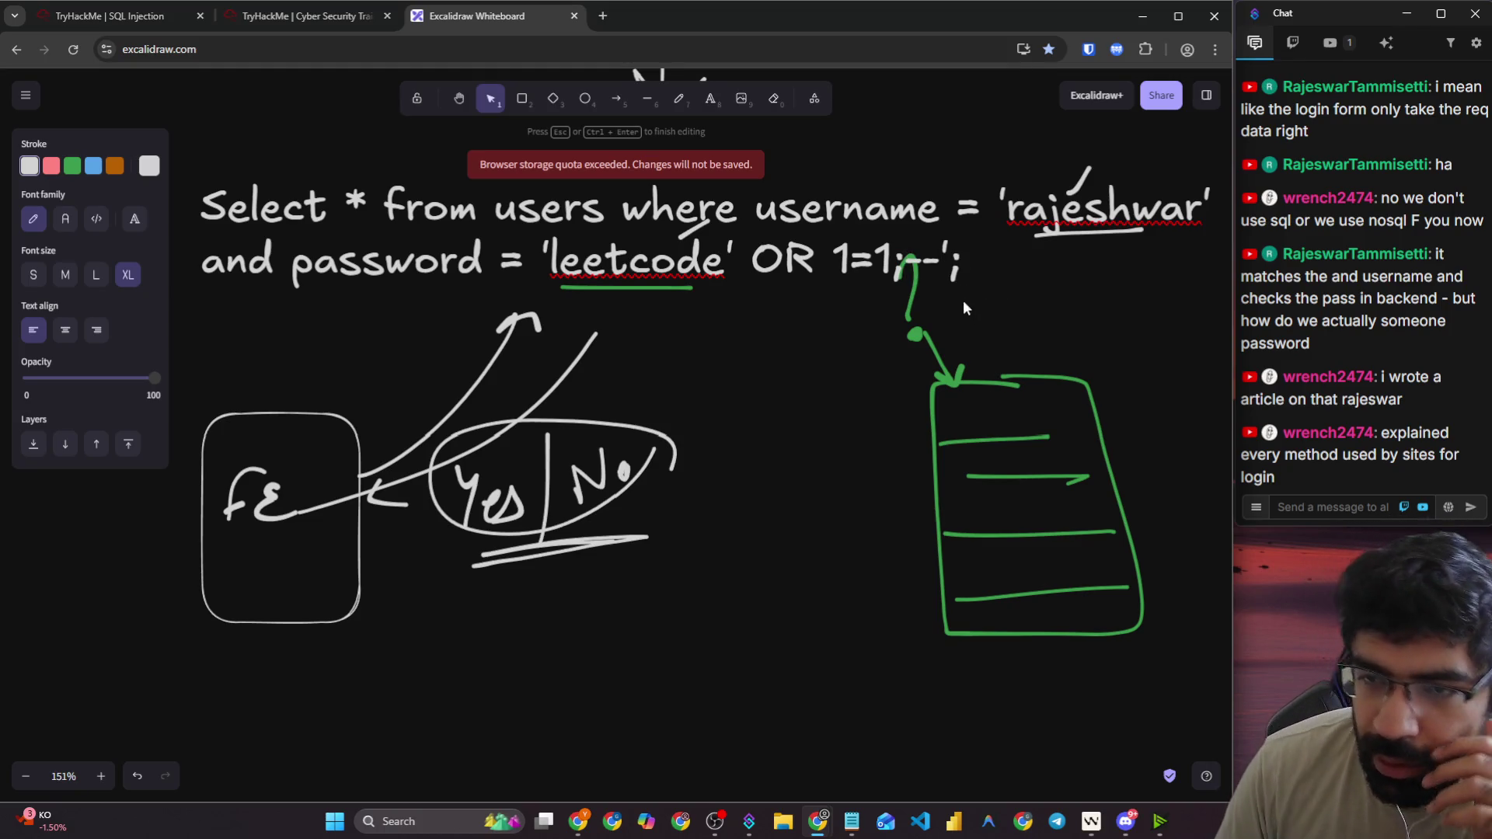
left_click(770, 99)
left_click_drag(921, 313, 683, 354)
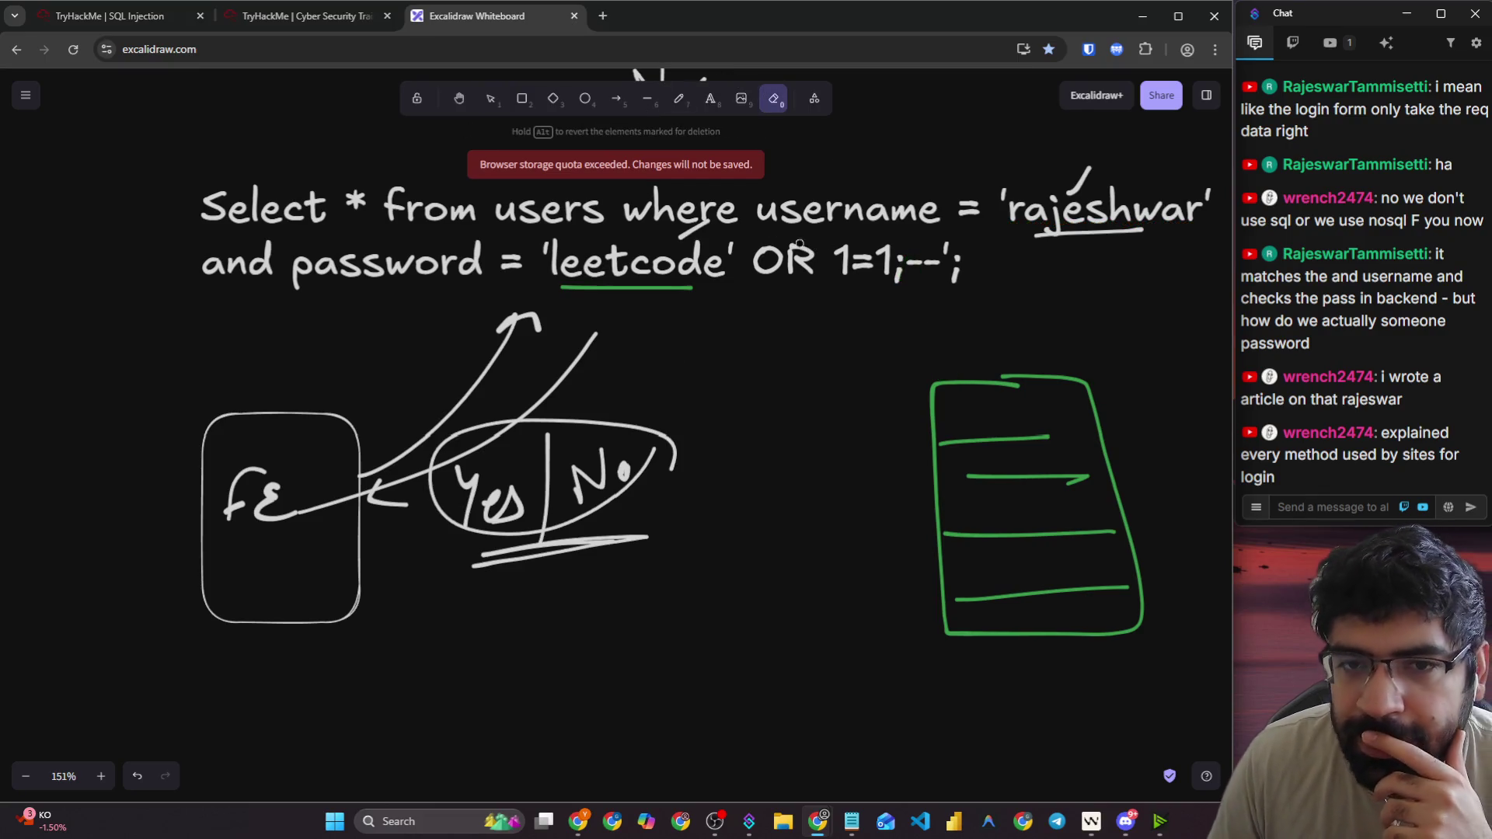
- Start handwriting 'if' on the empty canvas below the FE box
left_click(679, 97)
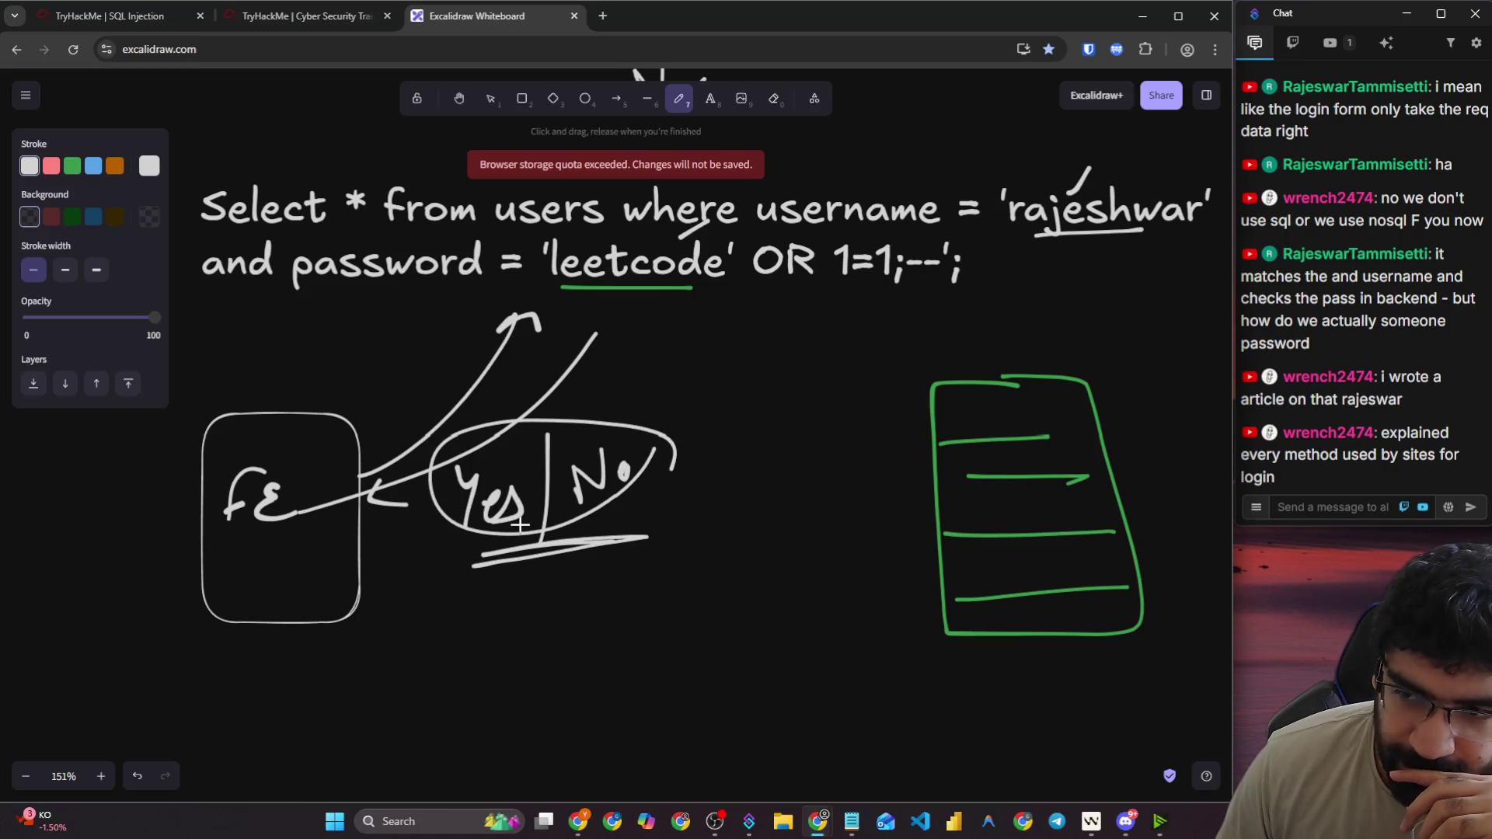
scroll(522, 525, "down", 2)
scroll(516, 523, "down", 3)
scroll(560, 489, "up", 5)
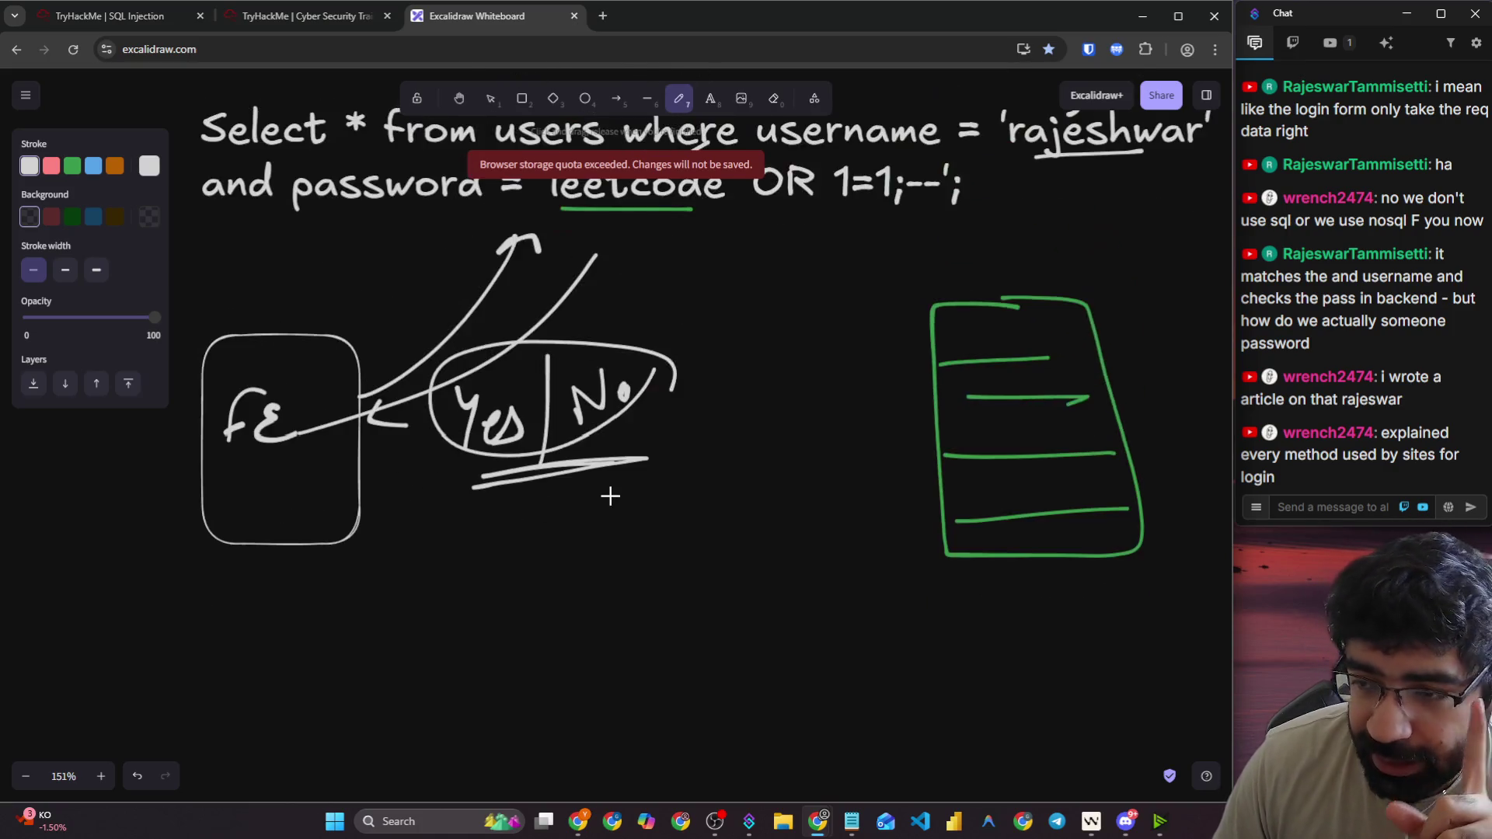
scroll(613, 486, "down", 1)
scroll(615, 391, "up", 2)
scroll(455, 490, "down", 3)
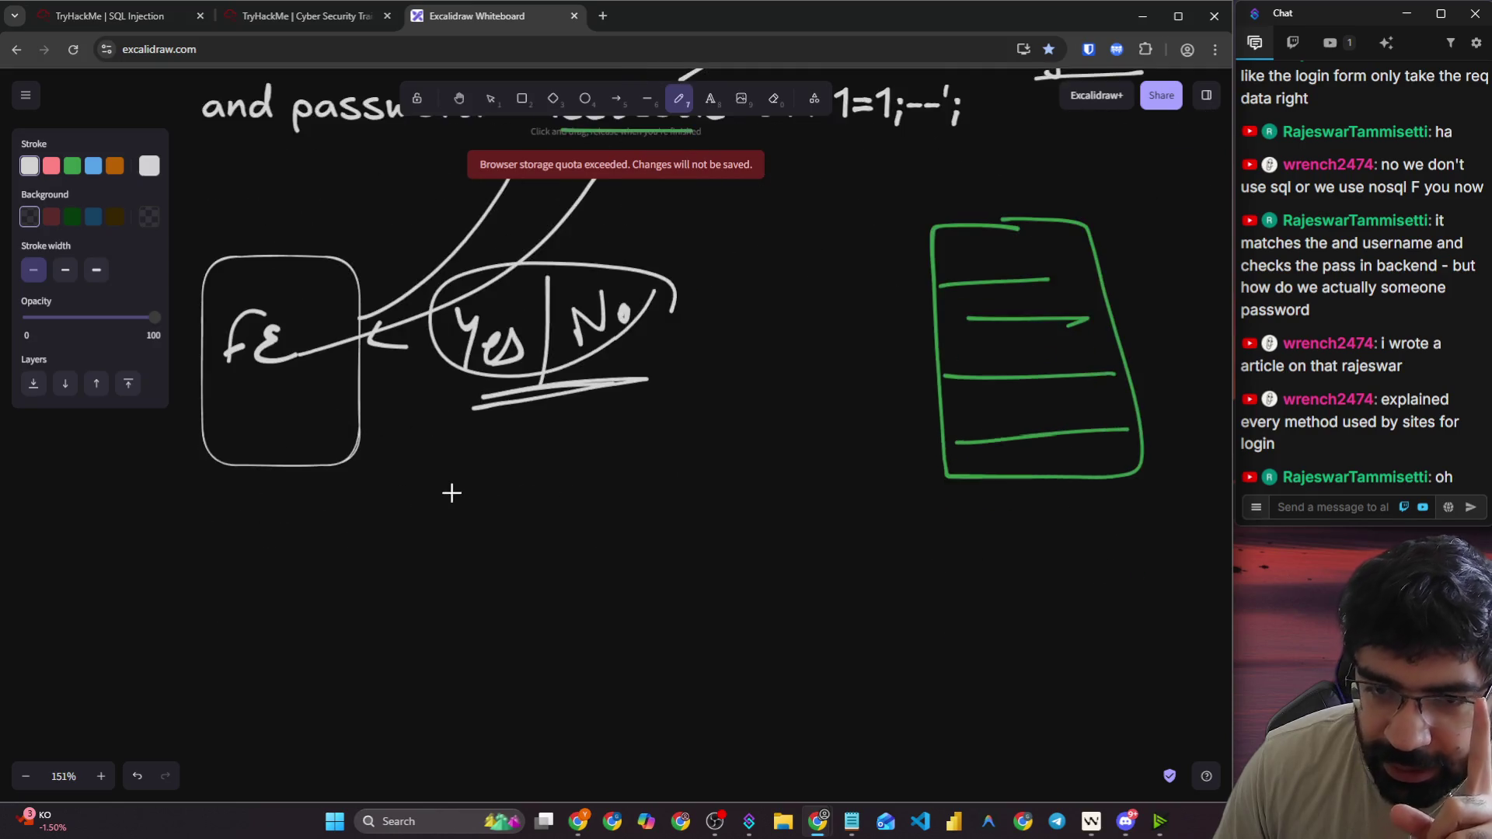
scroll(144, 450, "down", 3)
left_click_drag(264, 453, 265, 479)
left_click(281, 418)
- Handwrite 'if isuserpresent ( )' below the diagram
mouse_move(315, 402)
left_mouse_down()
mouse_move(294, 533)
mouse_move(335, 504)
left_mouse_up()
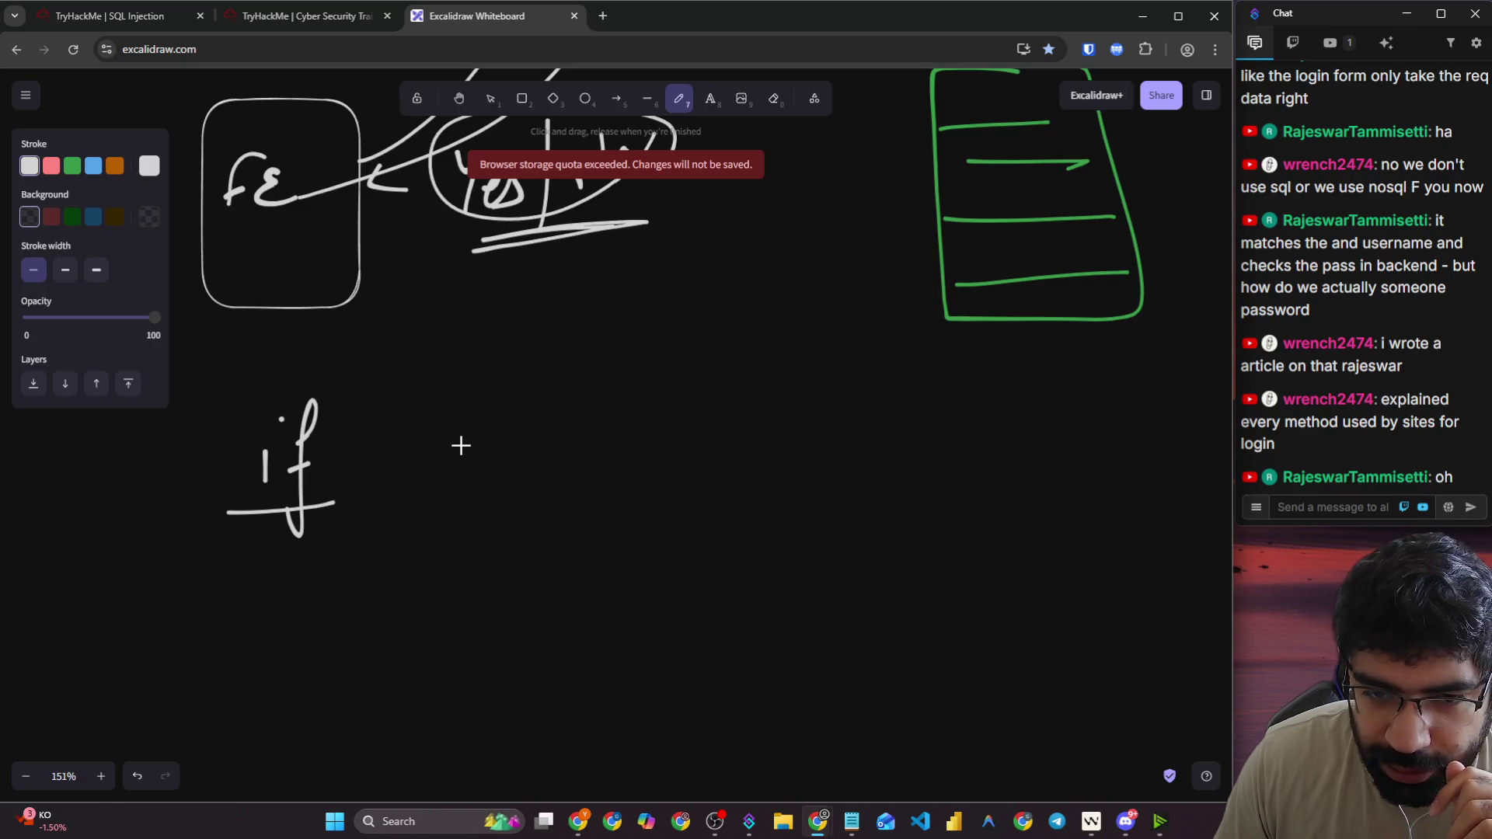
left_click_drag(492, 439, 471, 471)
mouse_move(521, 442)
left_mouse_down()
mouse_move(531, 467)
mouse_move(566, 450)
mouse_move(611, 460)
mouse_move(625, 520)
left_mouse_up()
mouse_move(627, 446)
left_mouse_down()
mouse_move(630, 471)
mouse_move(702, 443)
mouse_move(781, 452)
left_mouse_up()
left_click_drag(776, 400, 771, 452)
left_click_drag(765, 434, 801, 427)
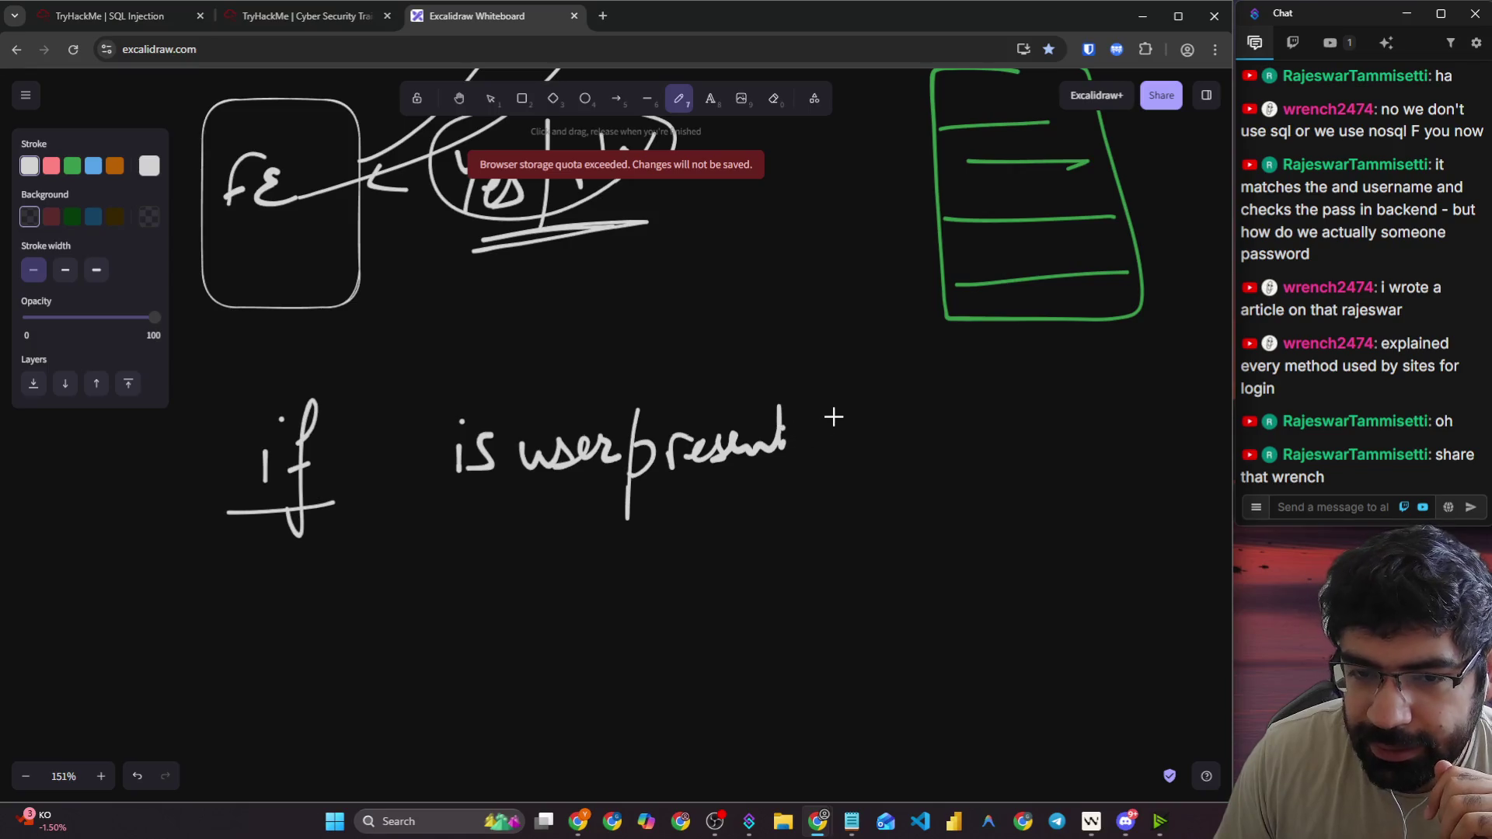
left_click_drag(851, 369, 856, 453)
left_click_drag(910, 375, 927, 448)
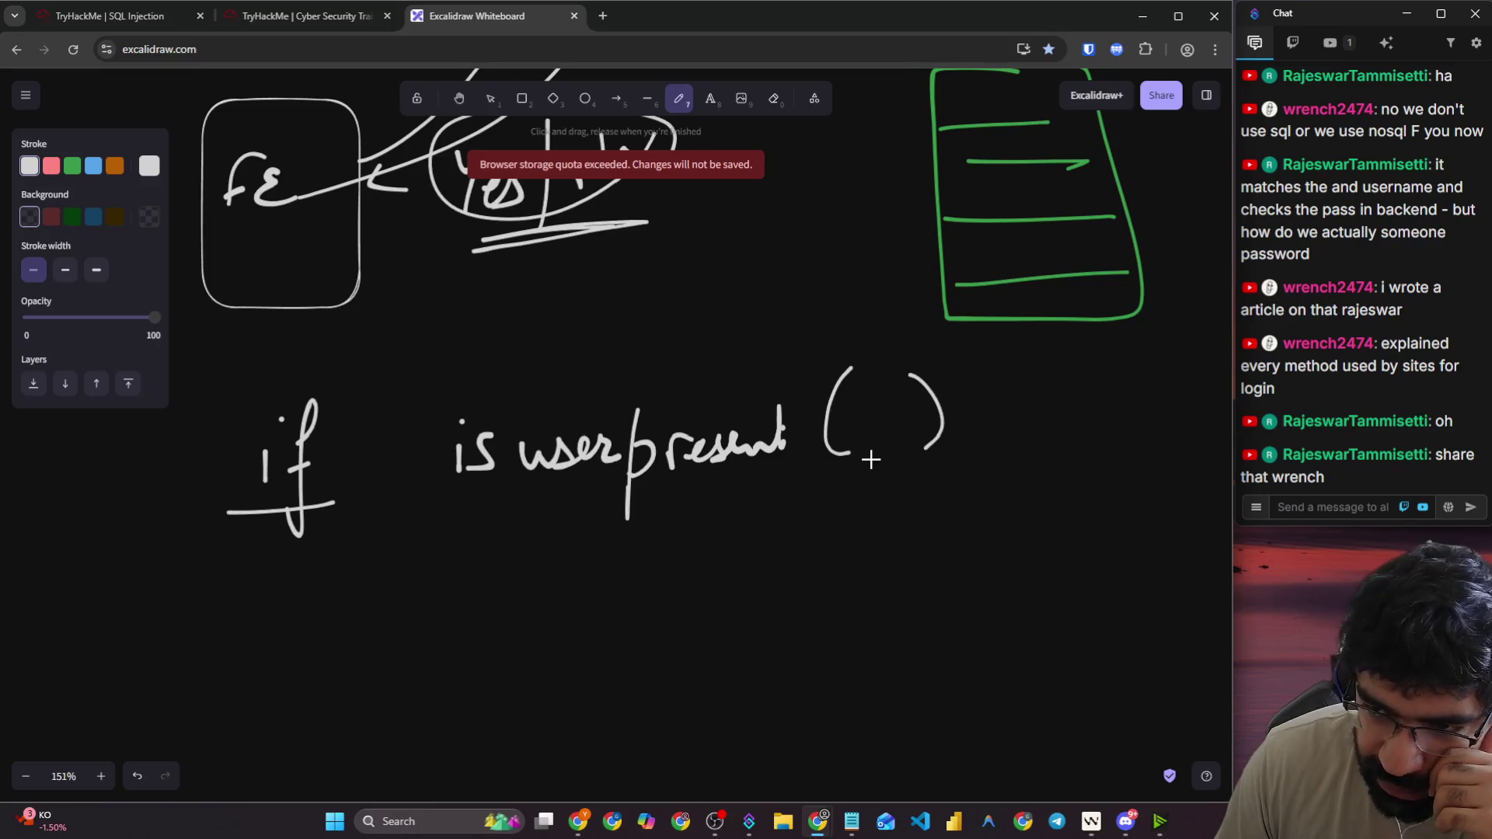
scroll(337, 479, "down", 1)
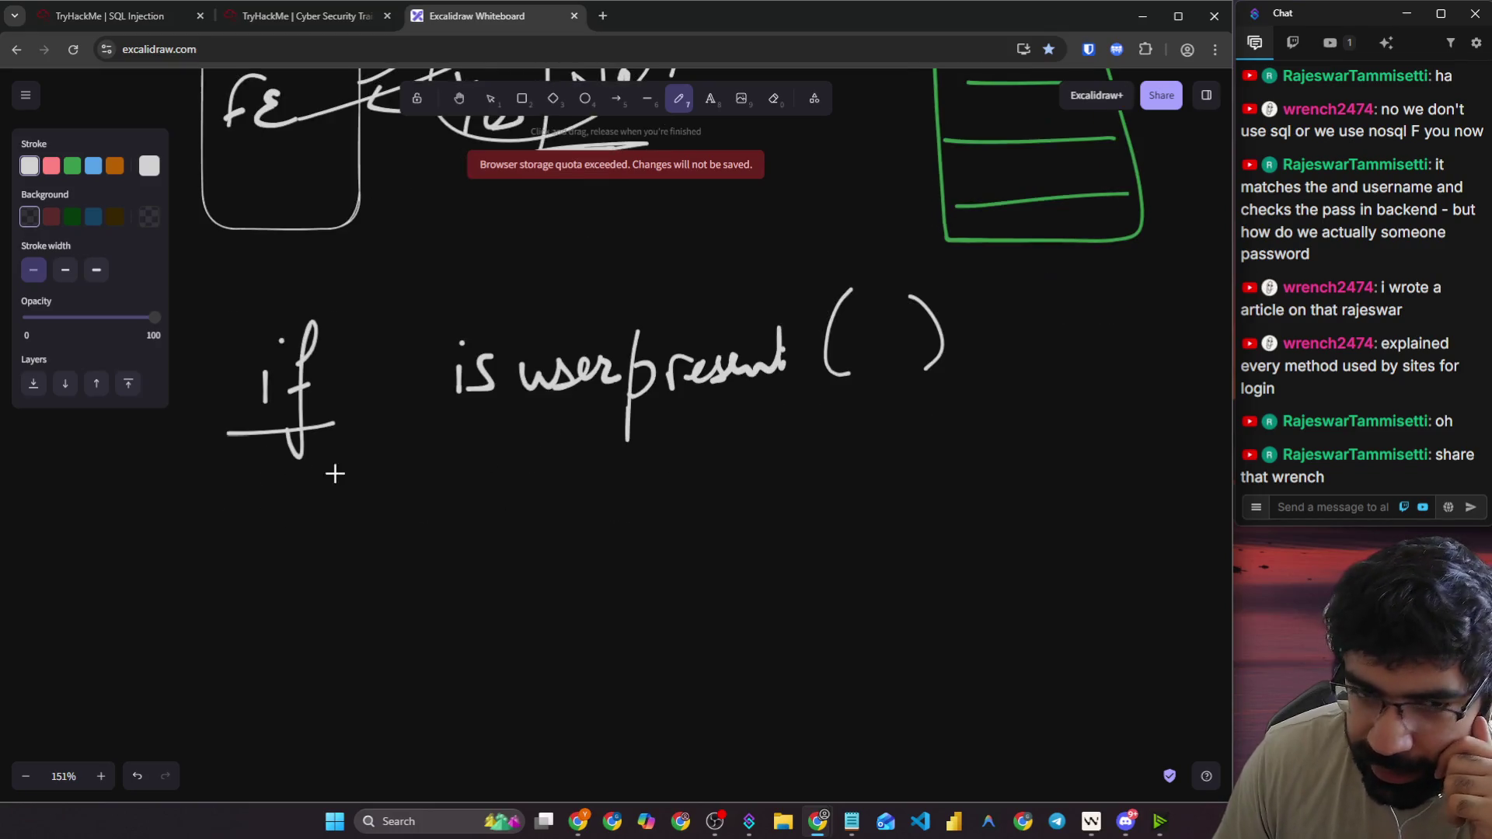
- Add arrows to handwritten 'Login' and 'else → Error', and begin 'or 1' after the condition
mouse_move(332, 437)
left_mouse_down()
mouse_move(456, 530)
mouse_move(428, 569)
left_mouse_up()
mouse_move(542, 495)
left_mouse_down()
mouse_move(592, 567)
mouse_move(615, 545)
left_mouse_up()
mouse_move(653, 531)
left_mouse_down()
mouse_move(660, 600)
mouse_move(724, 527)
left_mouse_up()
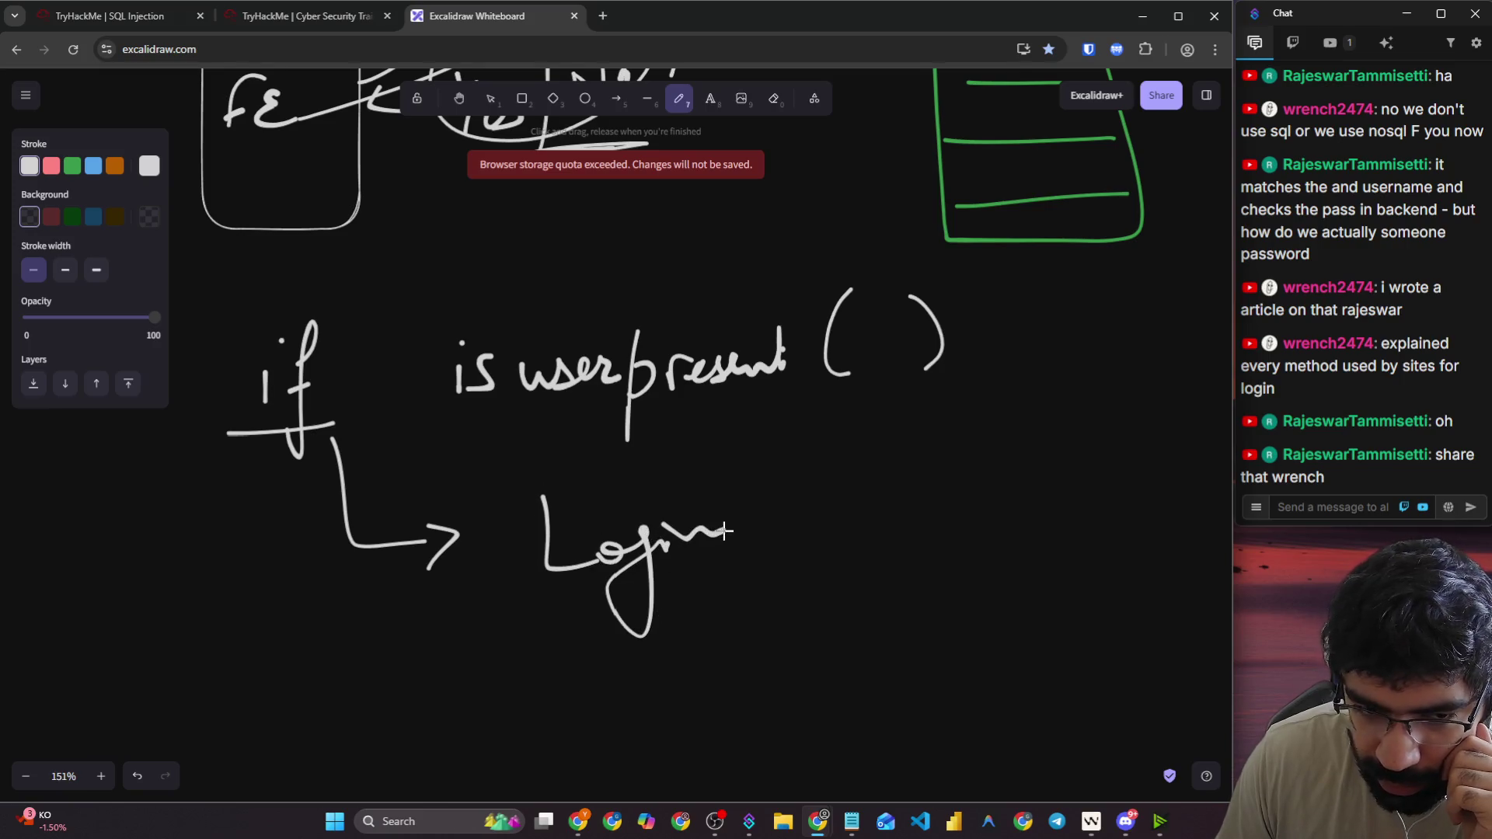
scroll(243, 642, "down", 2)
mouse_move(266, 560)
left_mouse_down()
mouse_move(334, 510)
mouse_move(385, 580)
mouse_move(478, 653)
mouse_move(467, 667)
left_mouse_up()
mouse_move(630, 612)
left_mouse_down()
mouse_move(652, 676)
mouse_move(825, 620)
left_mouse_up()
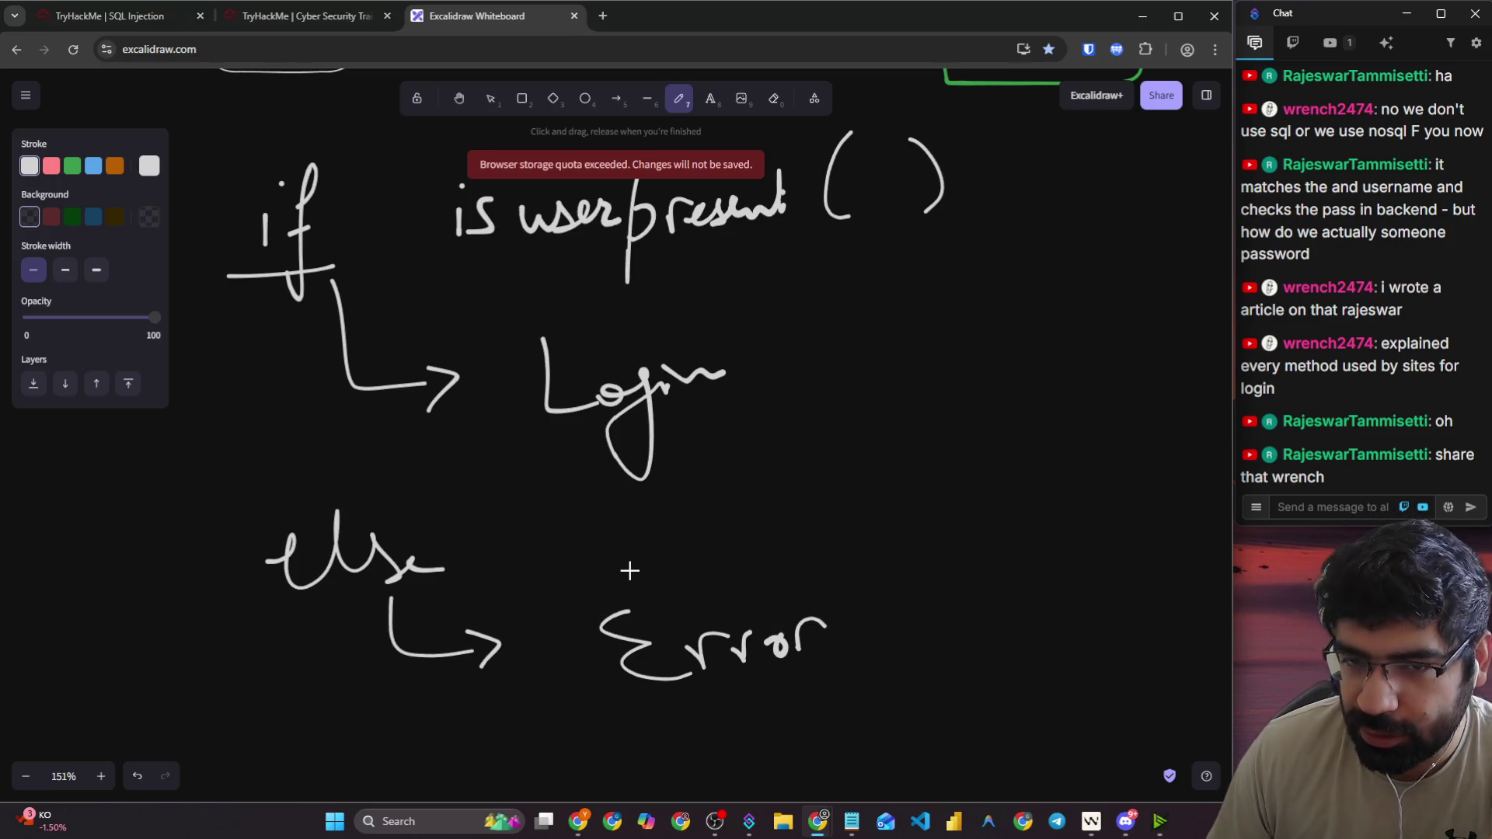
scroll(629, 571, "up", 3)
scroll(572, 509, "down", 2)
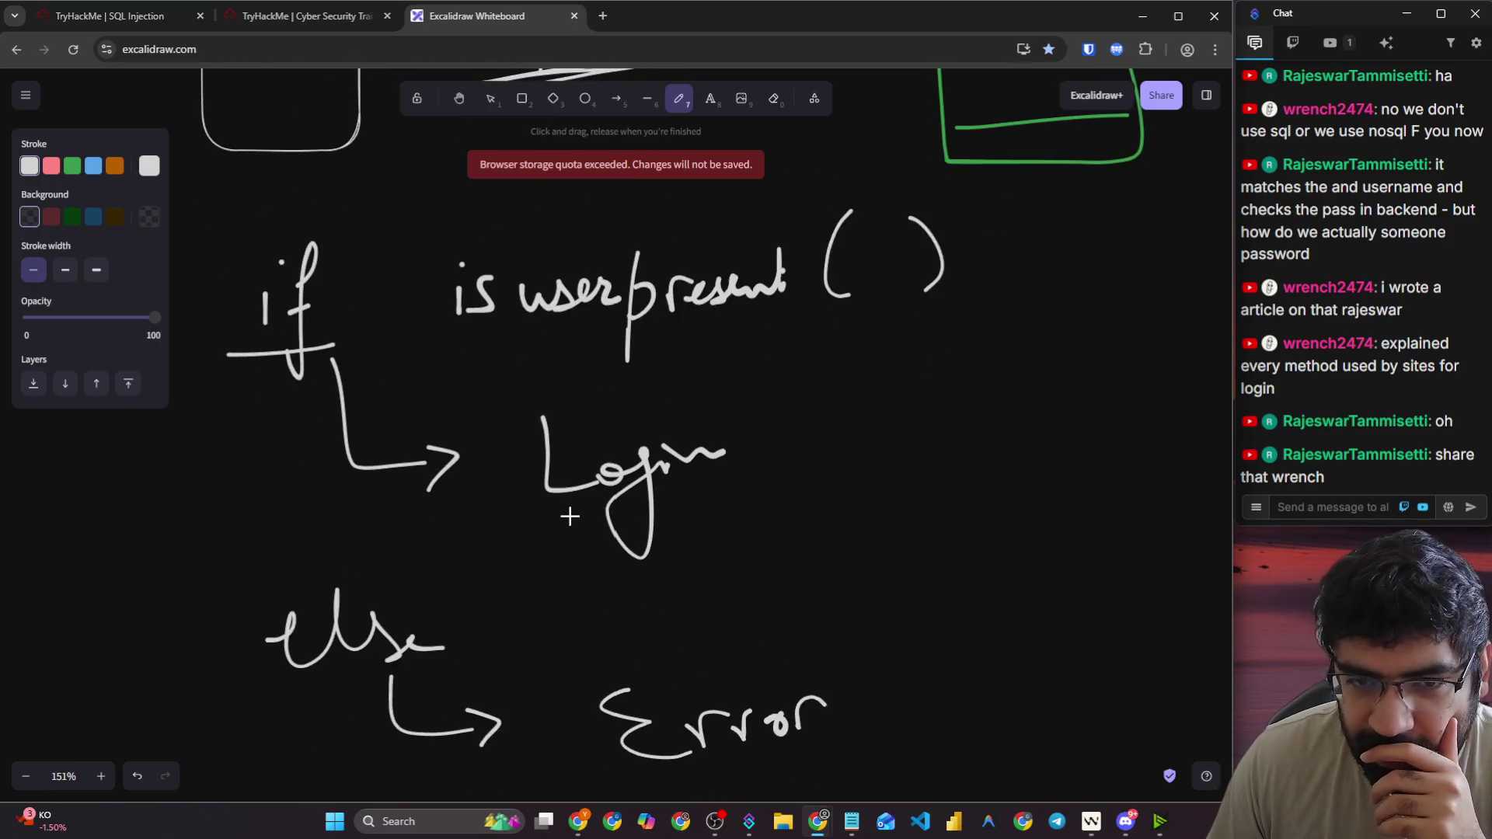
scroll(541, 496, "up", 3)
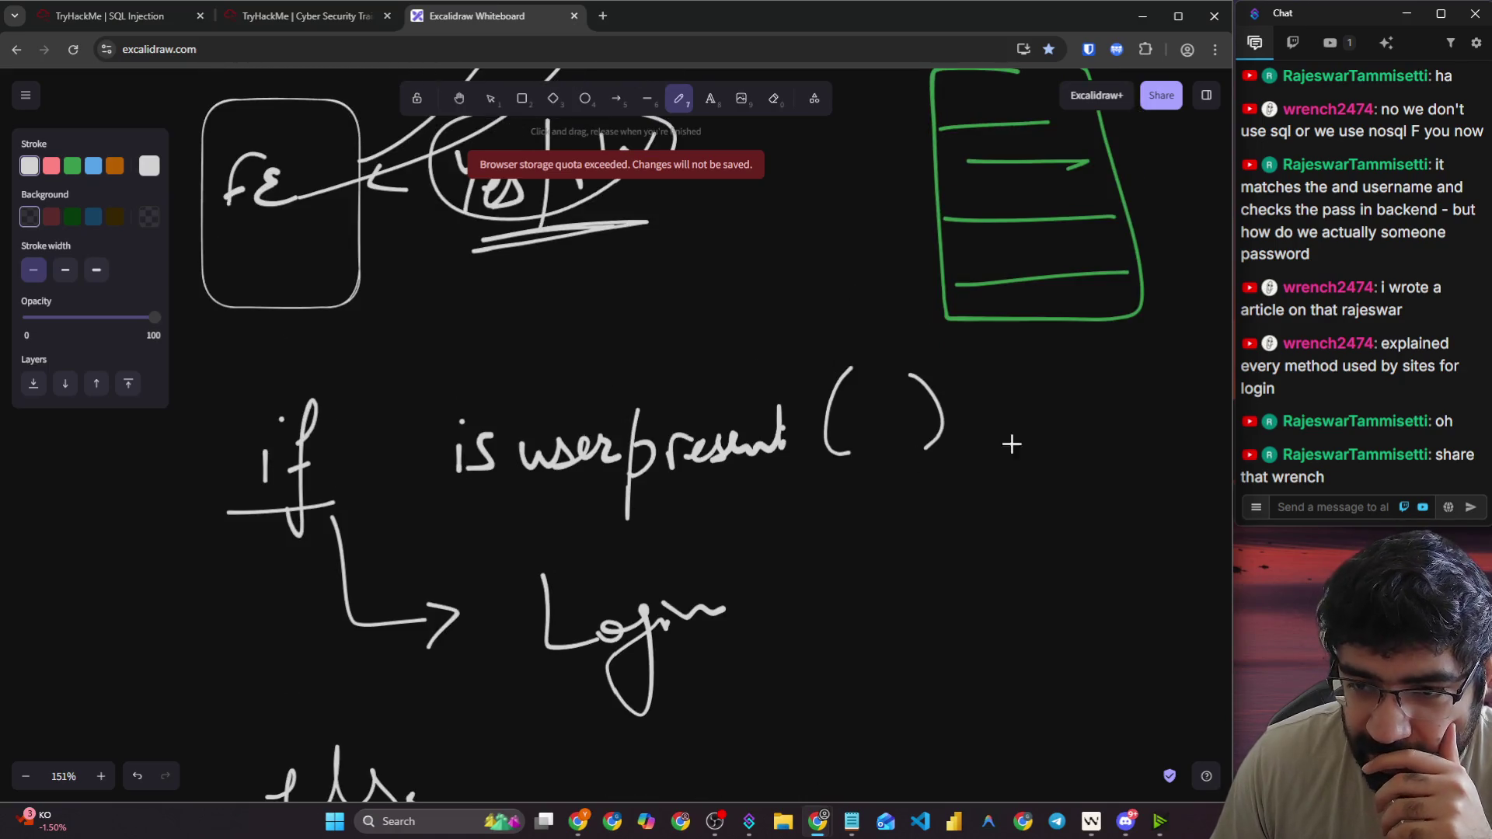
mouse_move(1002, 400)
left_mouse_down()
mouse_move(991, 406)
mouse_move(1055, 397)
mouse_move(1114, 439)
mouse_move(1135, 432)
left_mouse_up()
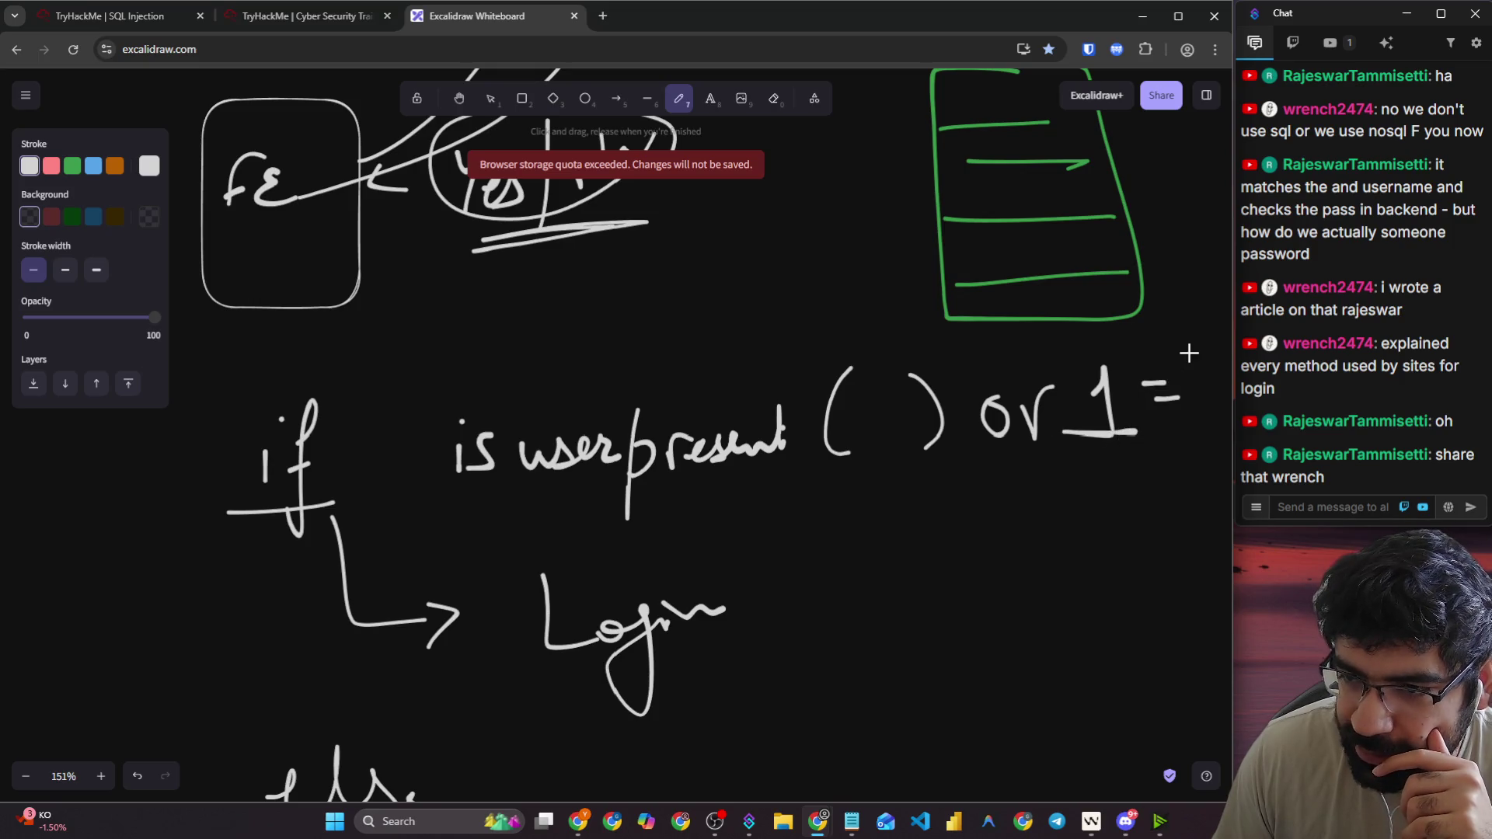
- Complete the condition as 'isuserpresent ( ) or 1=1' and underline '1=1'
left_click_drag(1182, 358, 1199, 403)
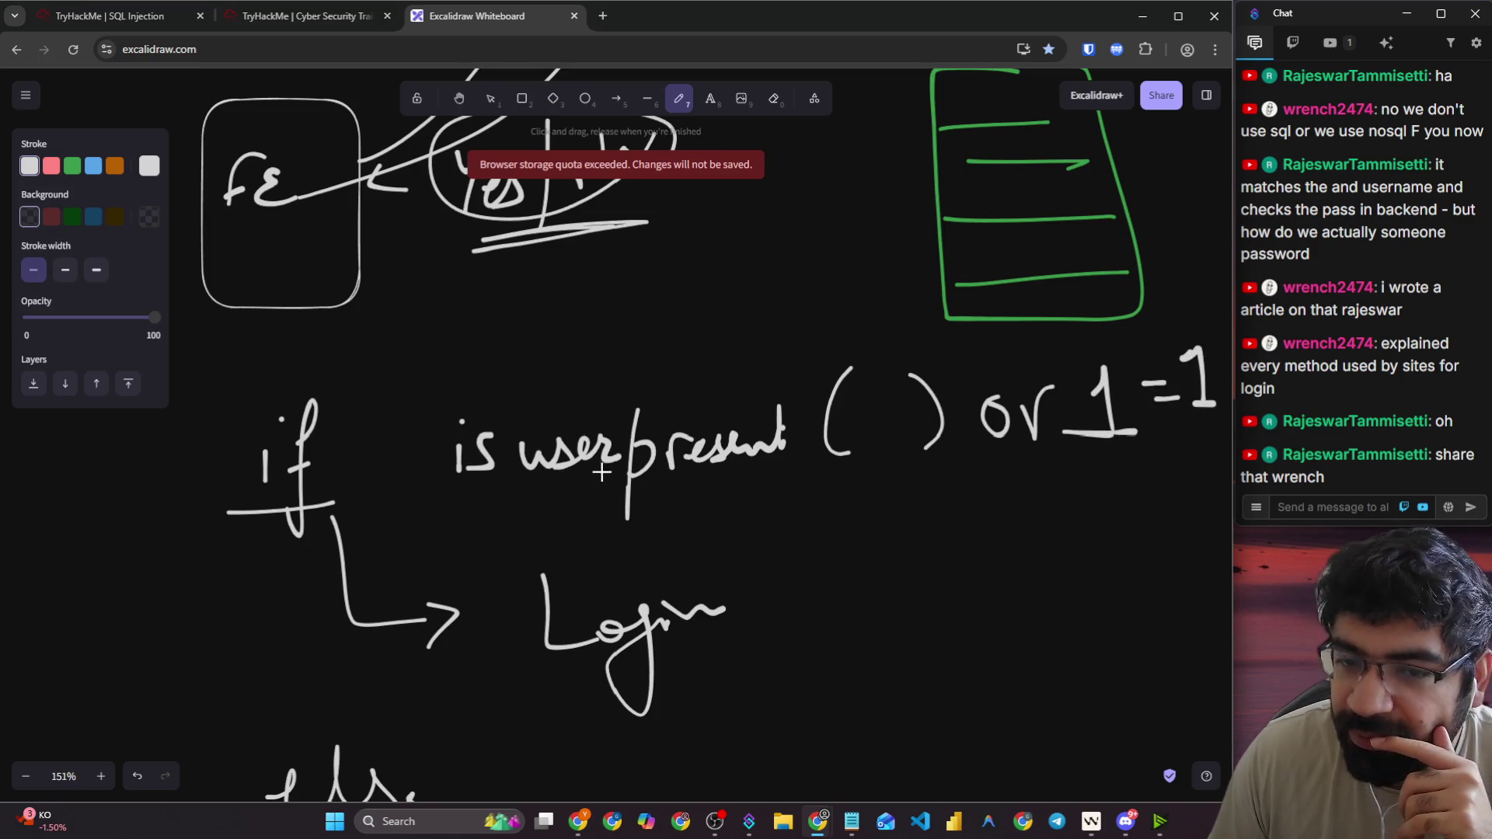
scroll(1084, 456, "up", 5)
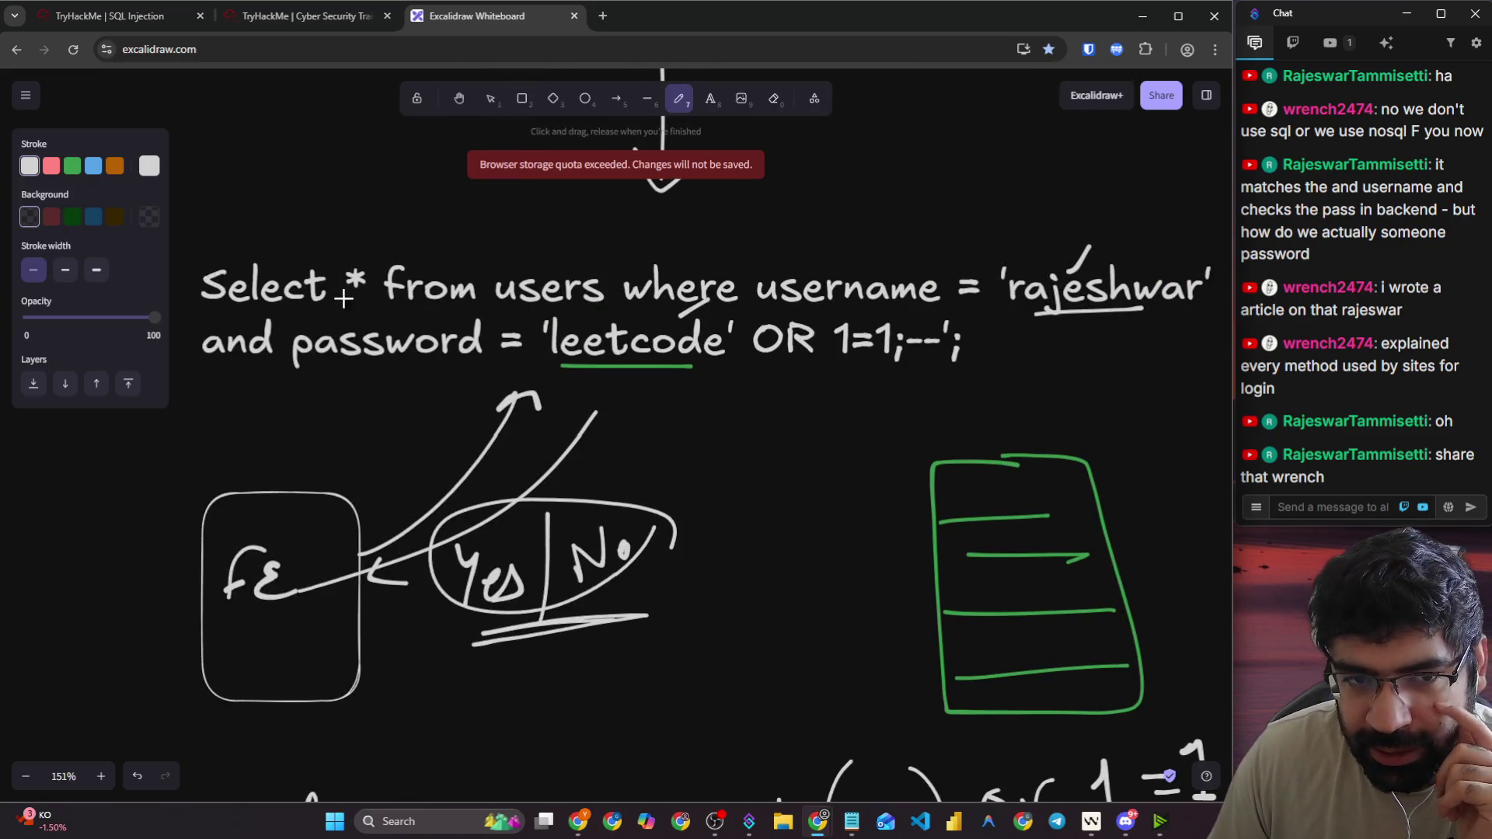
left_click_drag(746, 367, 944, 372)
scroll(895, 376, "down", 6)
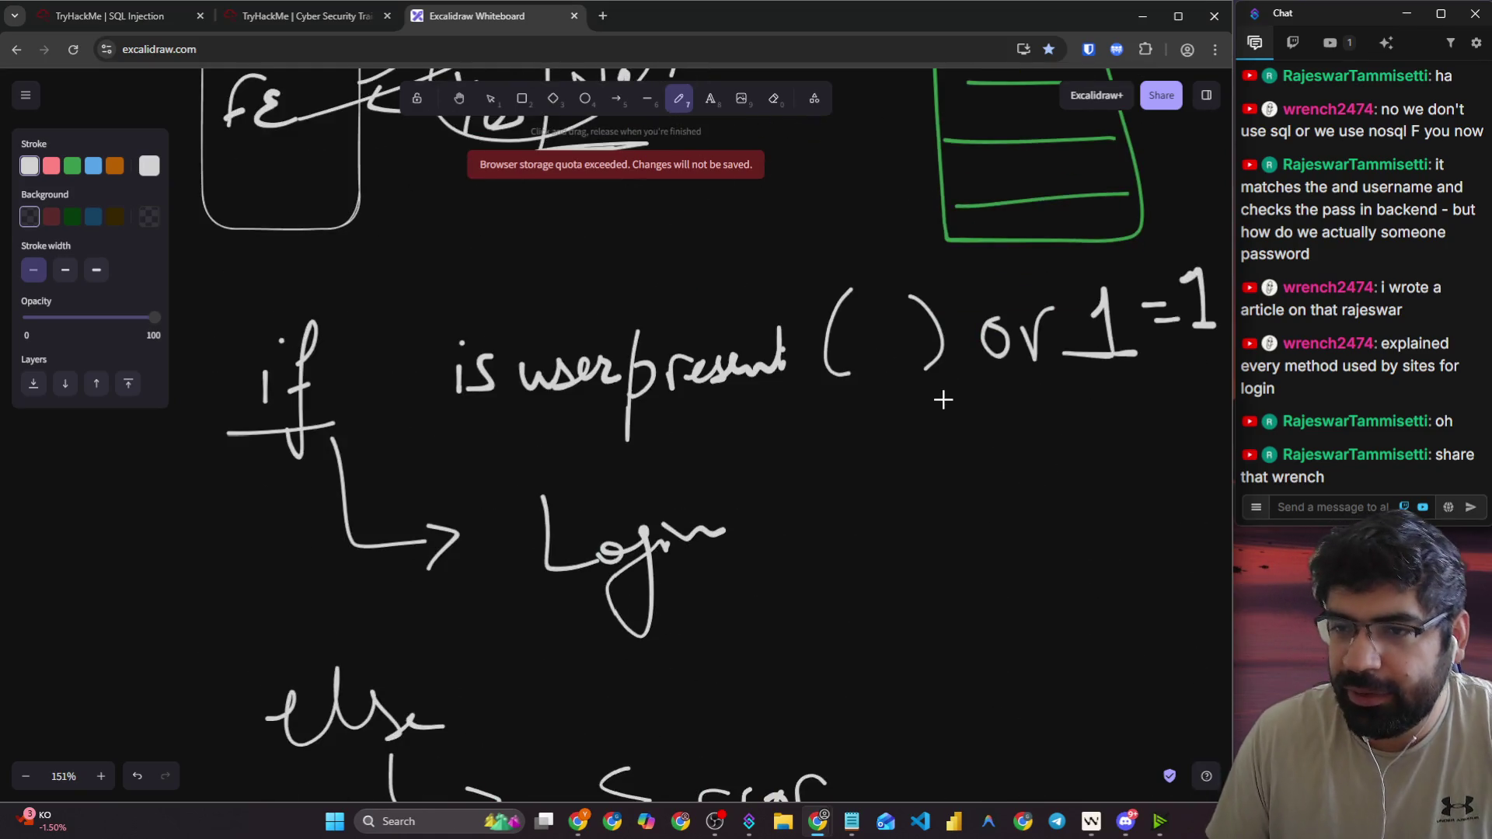
left_click_drag(1101, 372, 1209, 359)
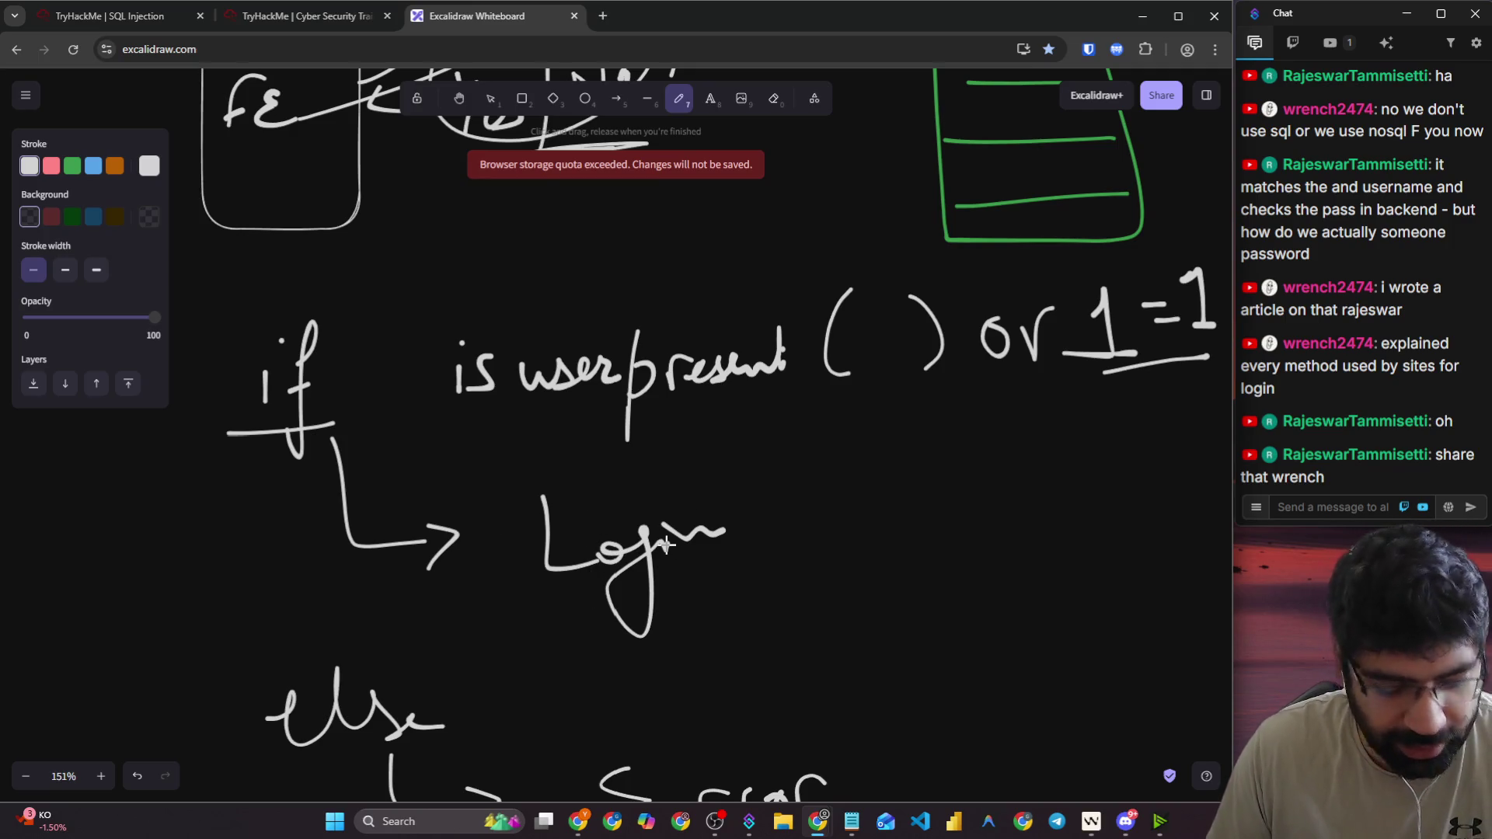
scroll(667, 538, "down", 5)
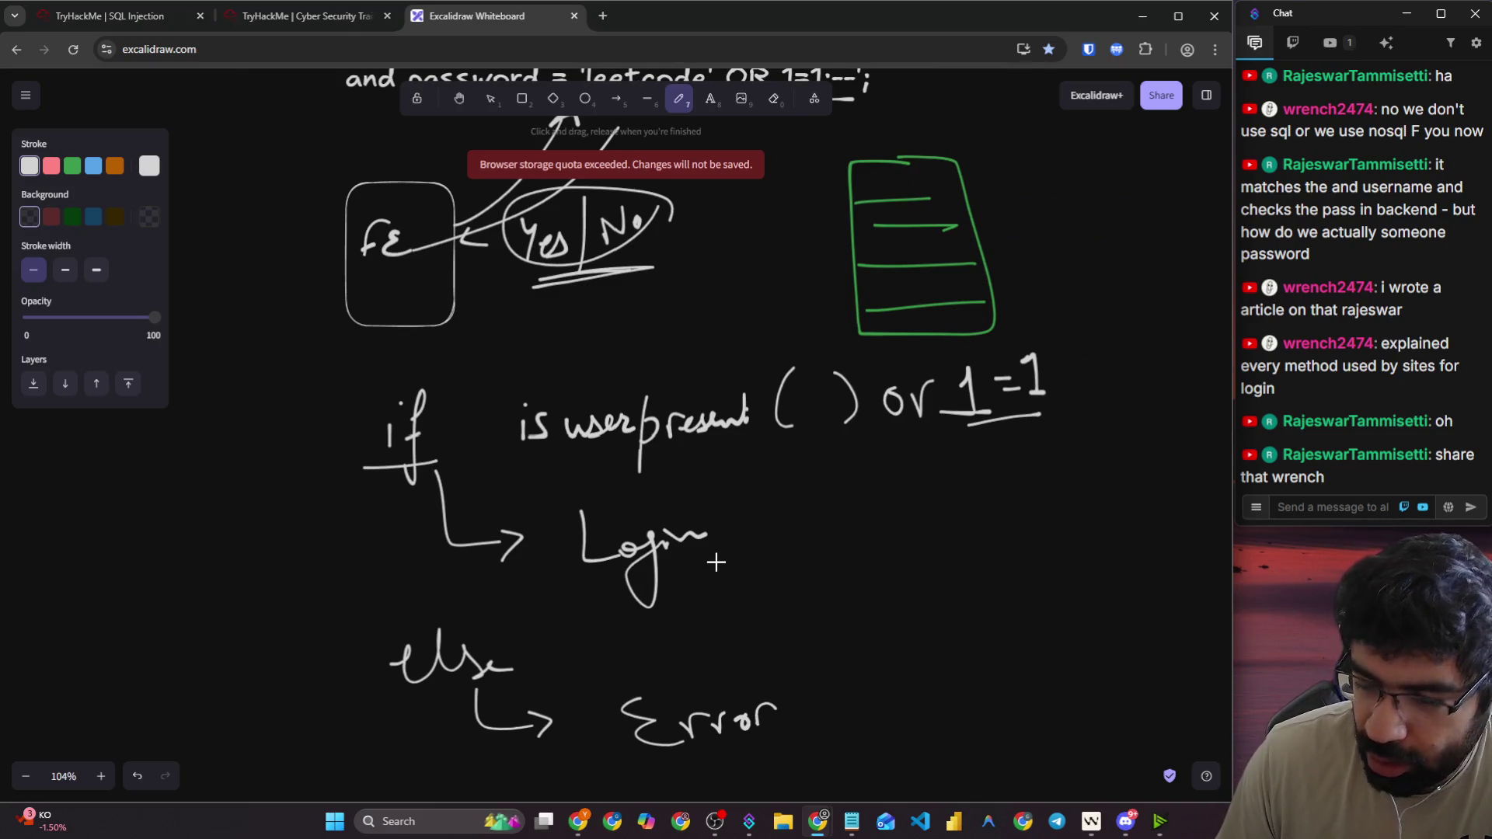
scroll(752, 719, "up", 3)
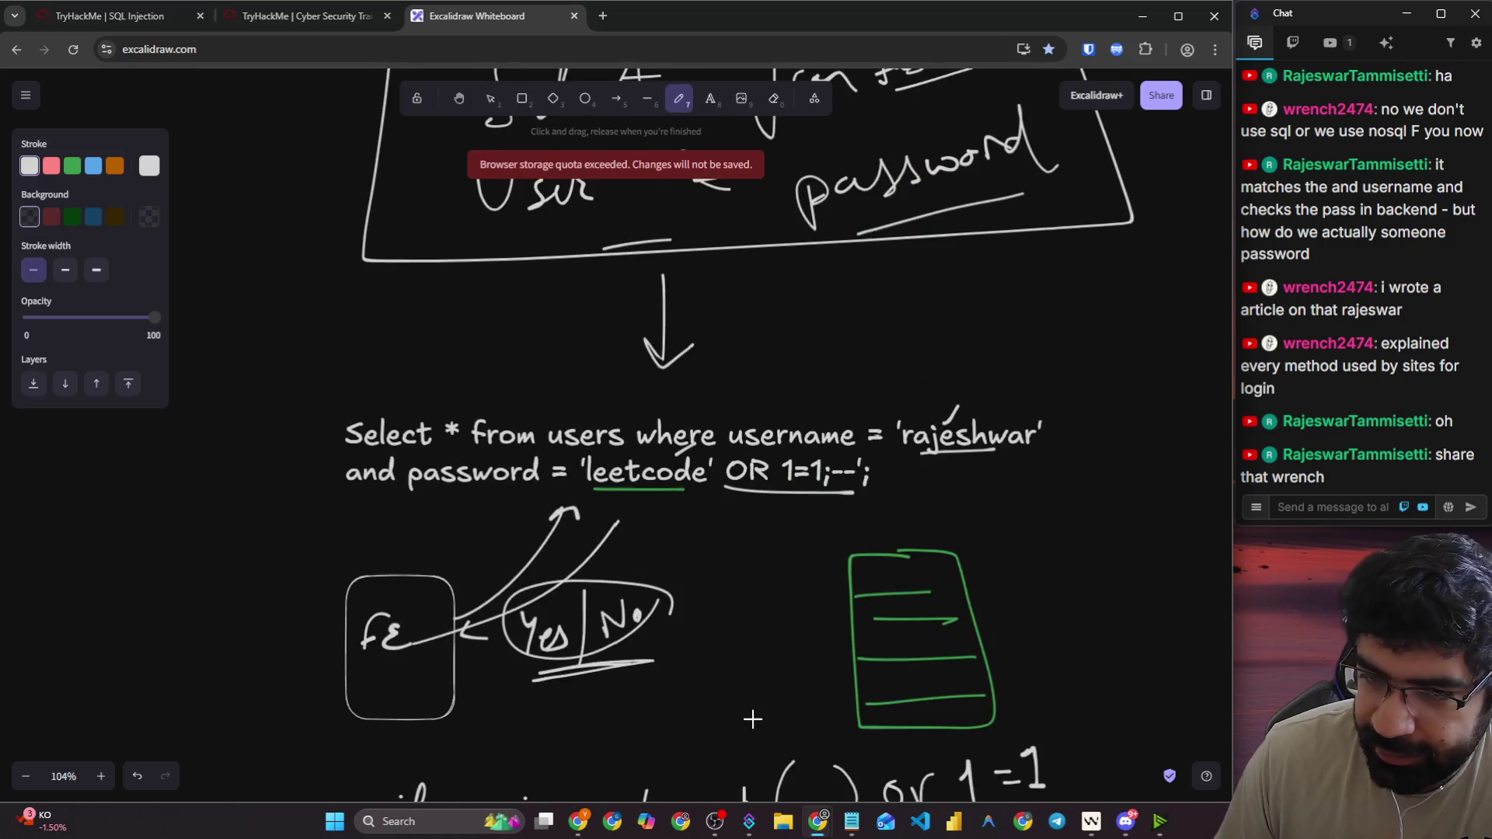
scroll(645, 665, "down", 1)
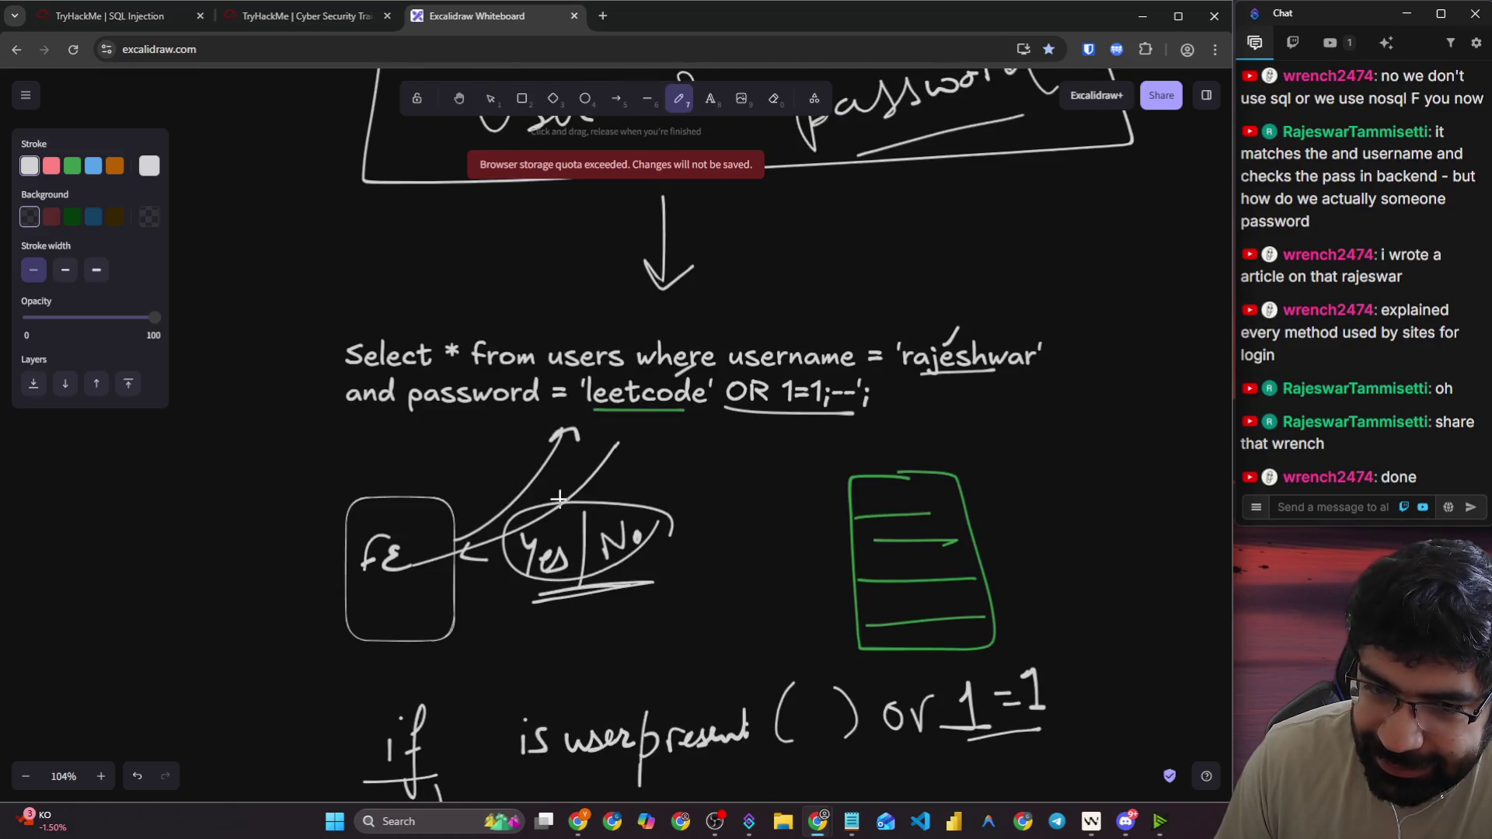
- Open the shared password-storage article from Discord and copy its web address
left_click(1125, 821)
left_click(608, 543)
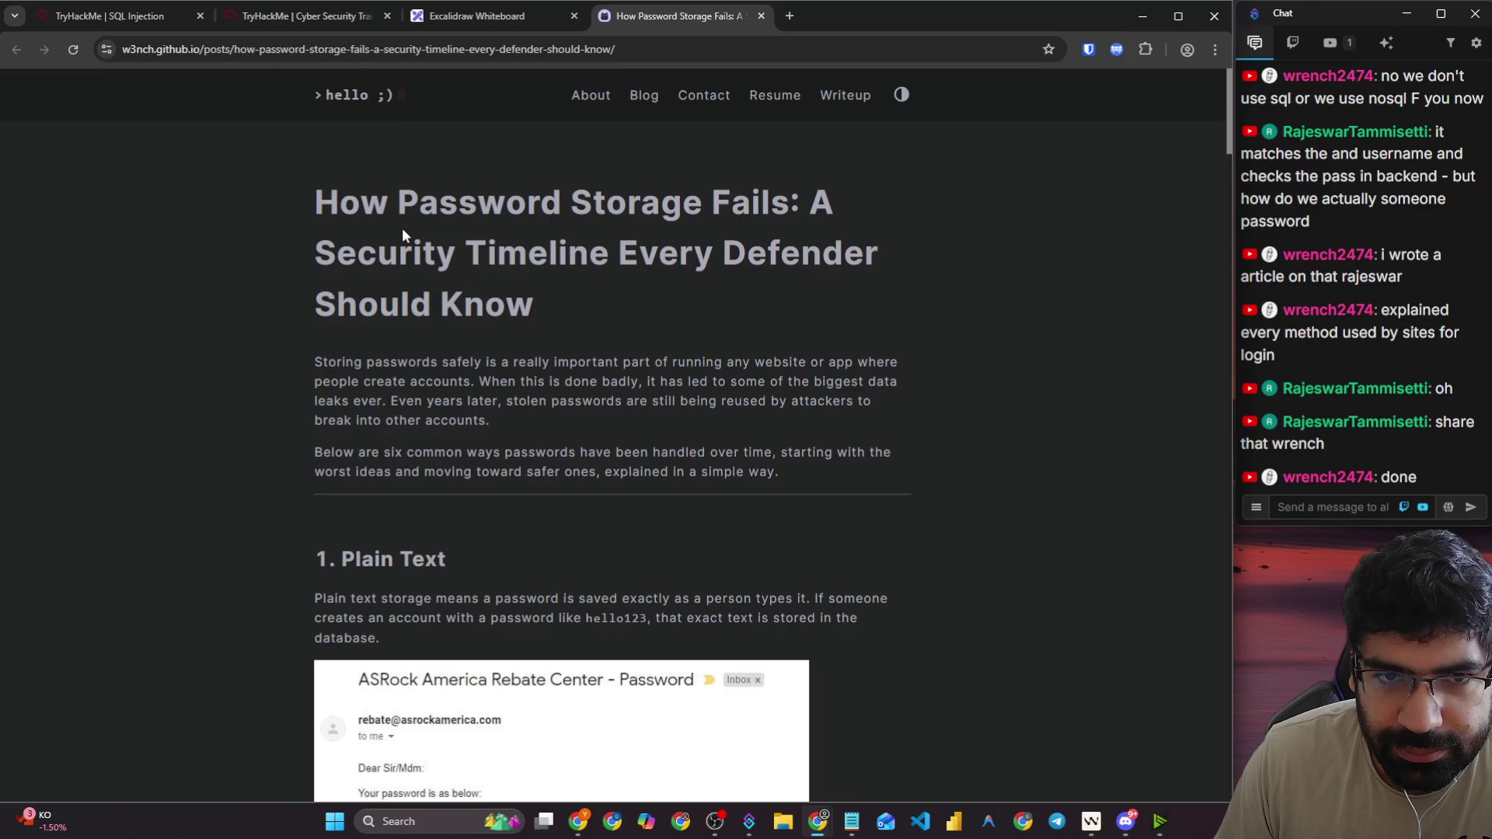
left_click_drag(309, 196, 537, 306)
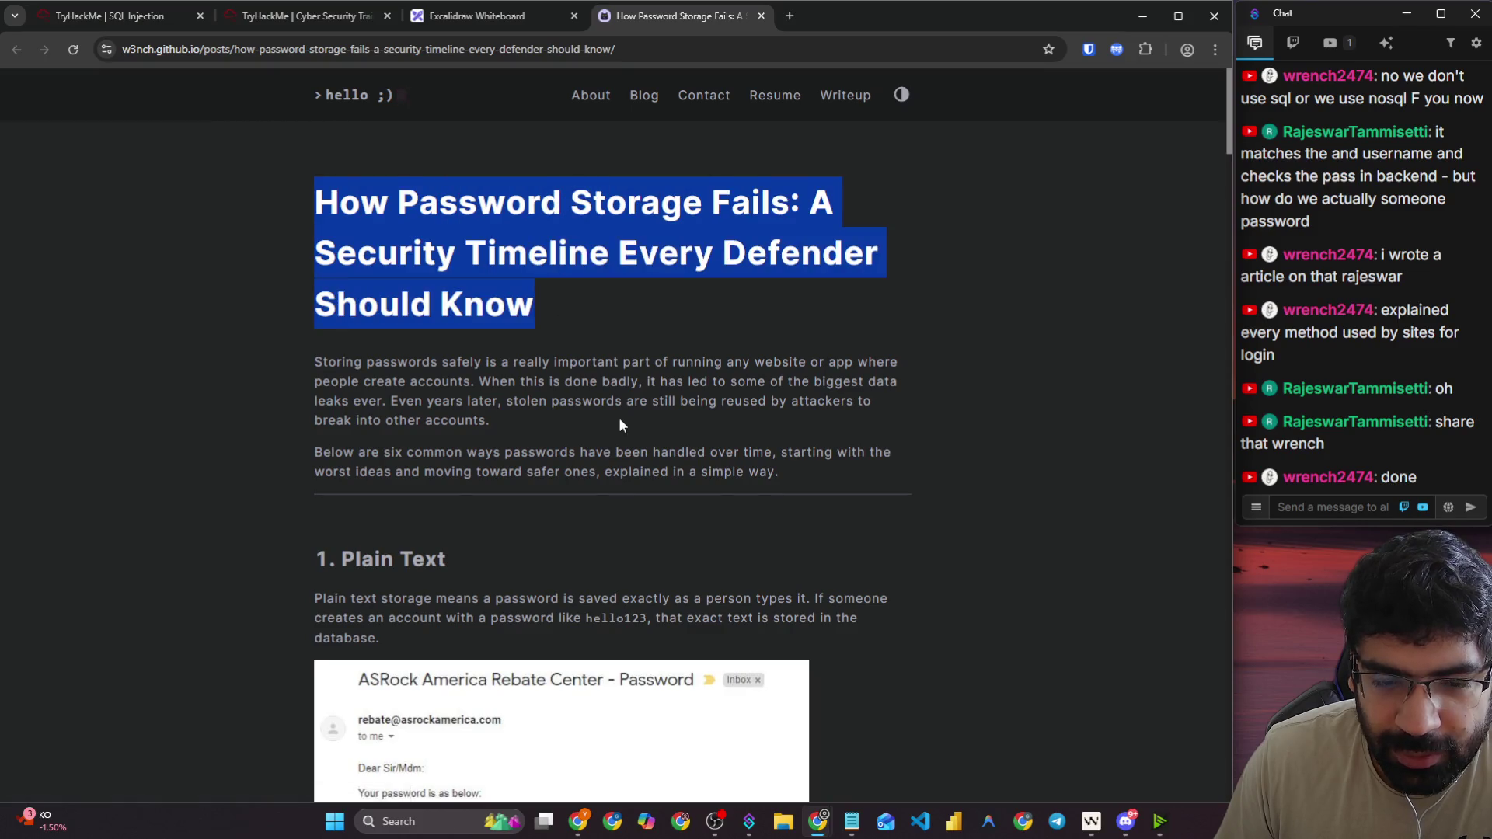
scroll(618, 422, "down", 5)
scroll(627, 417, "down", 5)
scroll(627, 417, "down", 3)
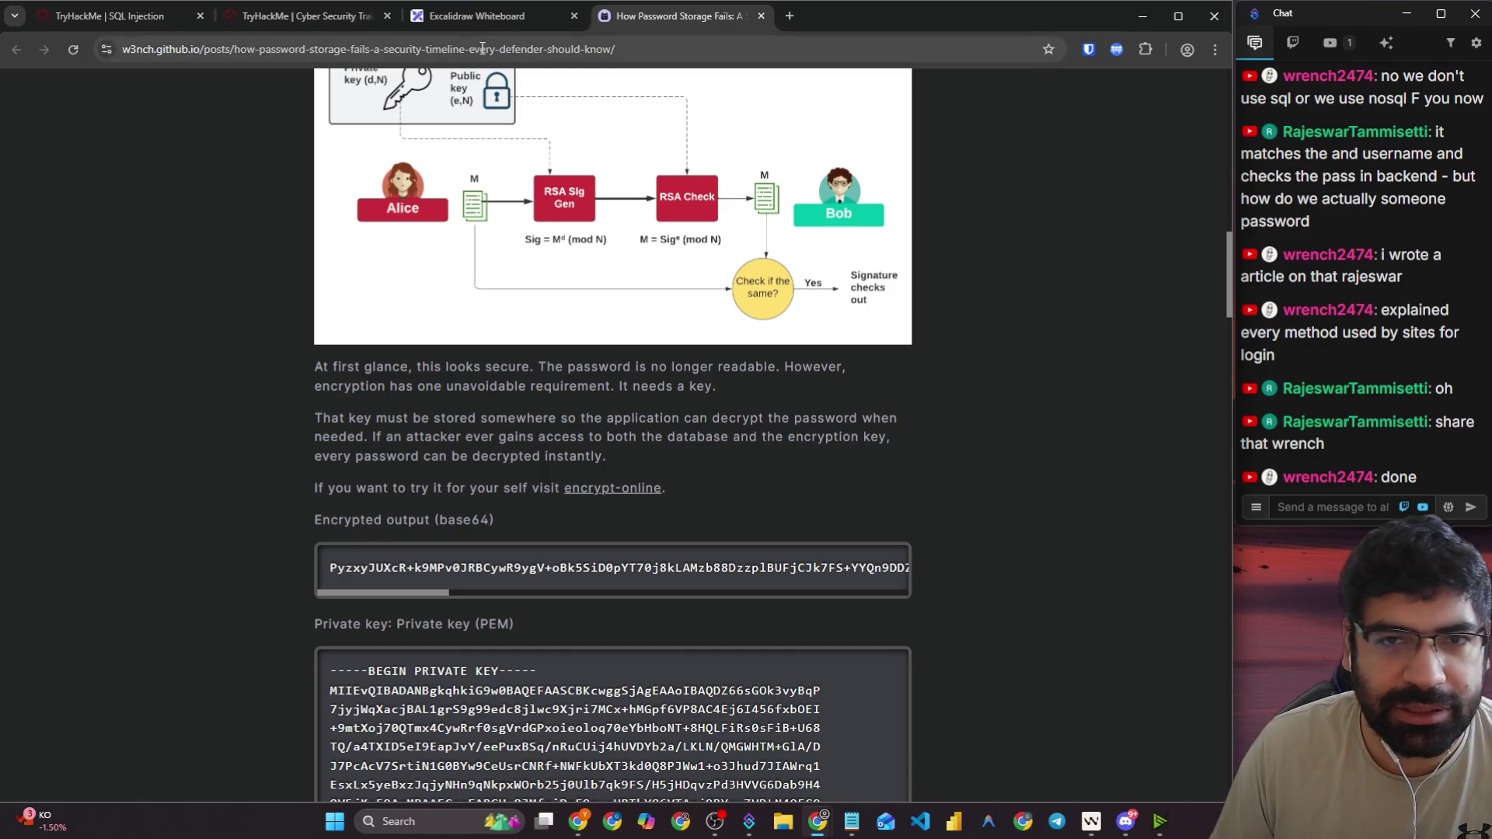
left_click(481, 48)
key("ctrl+c")
- Post the article link in the stream chat and return to the Excalidraw whiteboard
left_click(1377, 508)
key("ctrl+v")
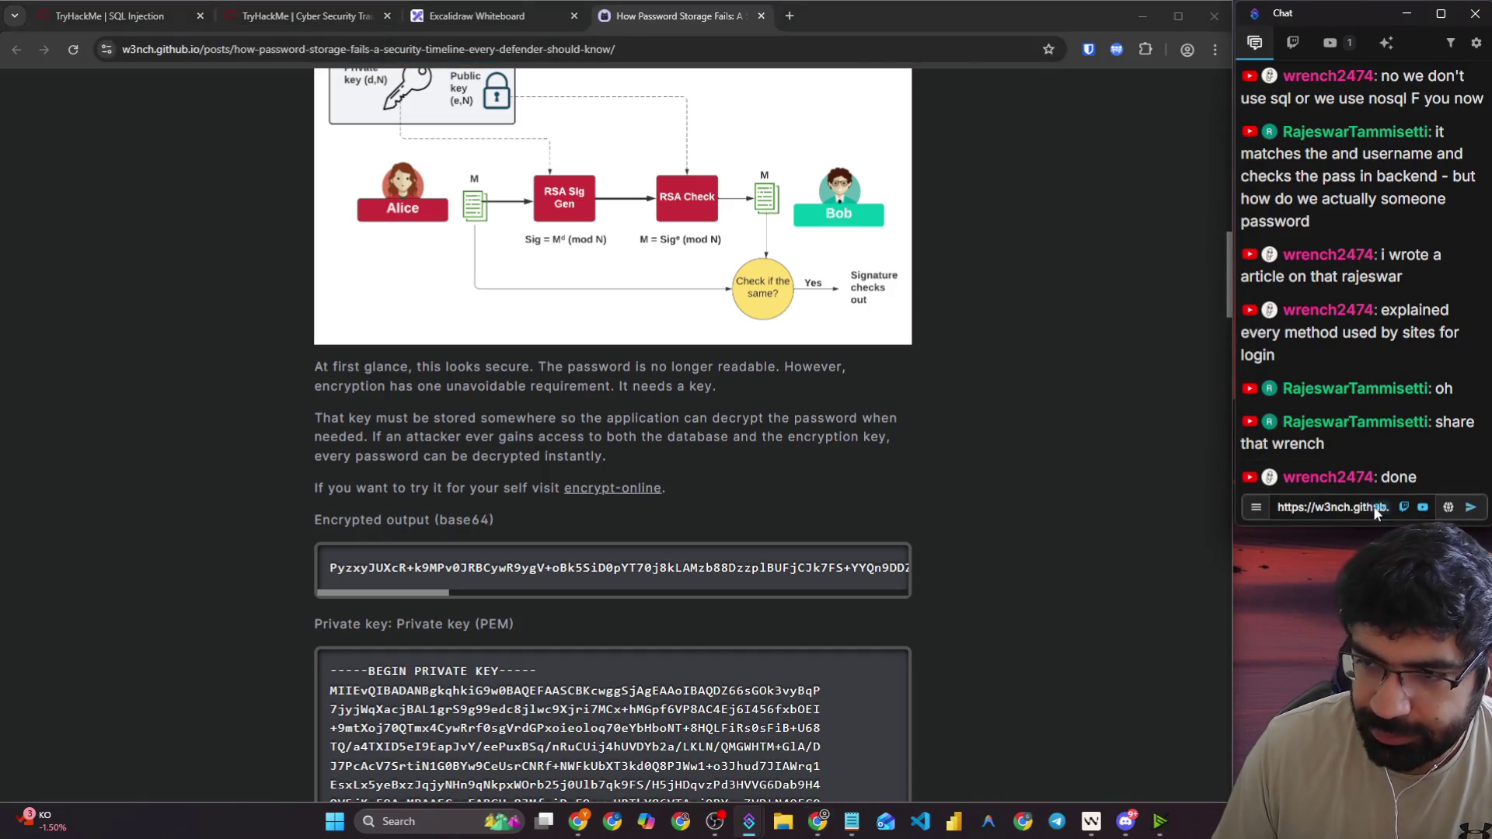
key("Return")
scroll(587, 363, "down", 5)
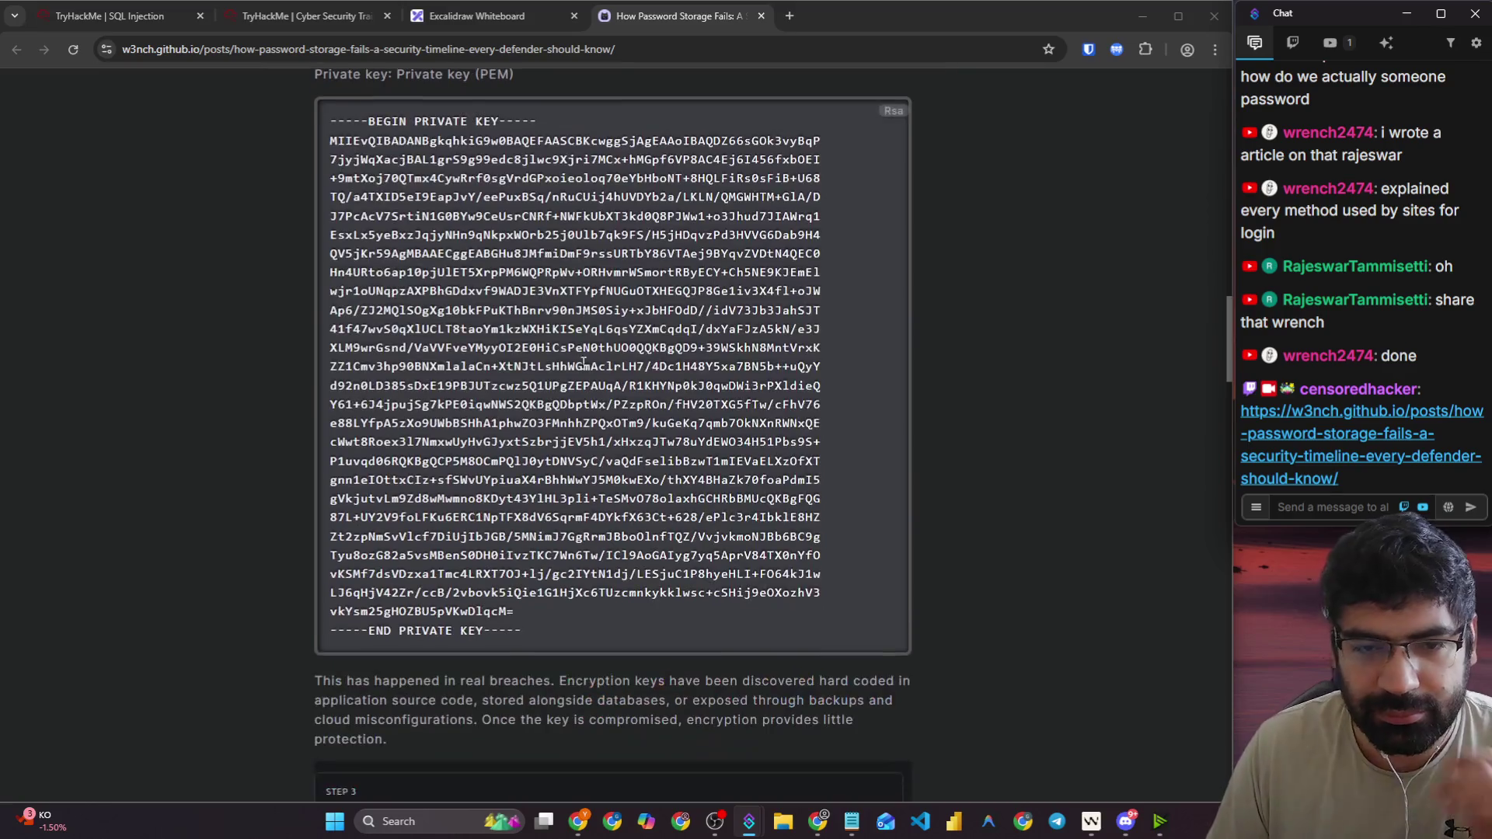
left_click(515, 26)
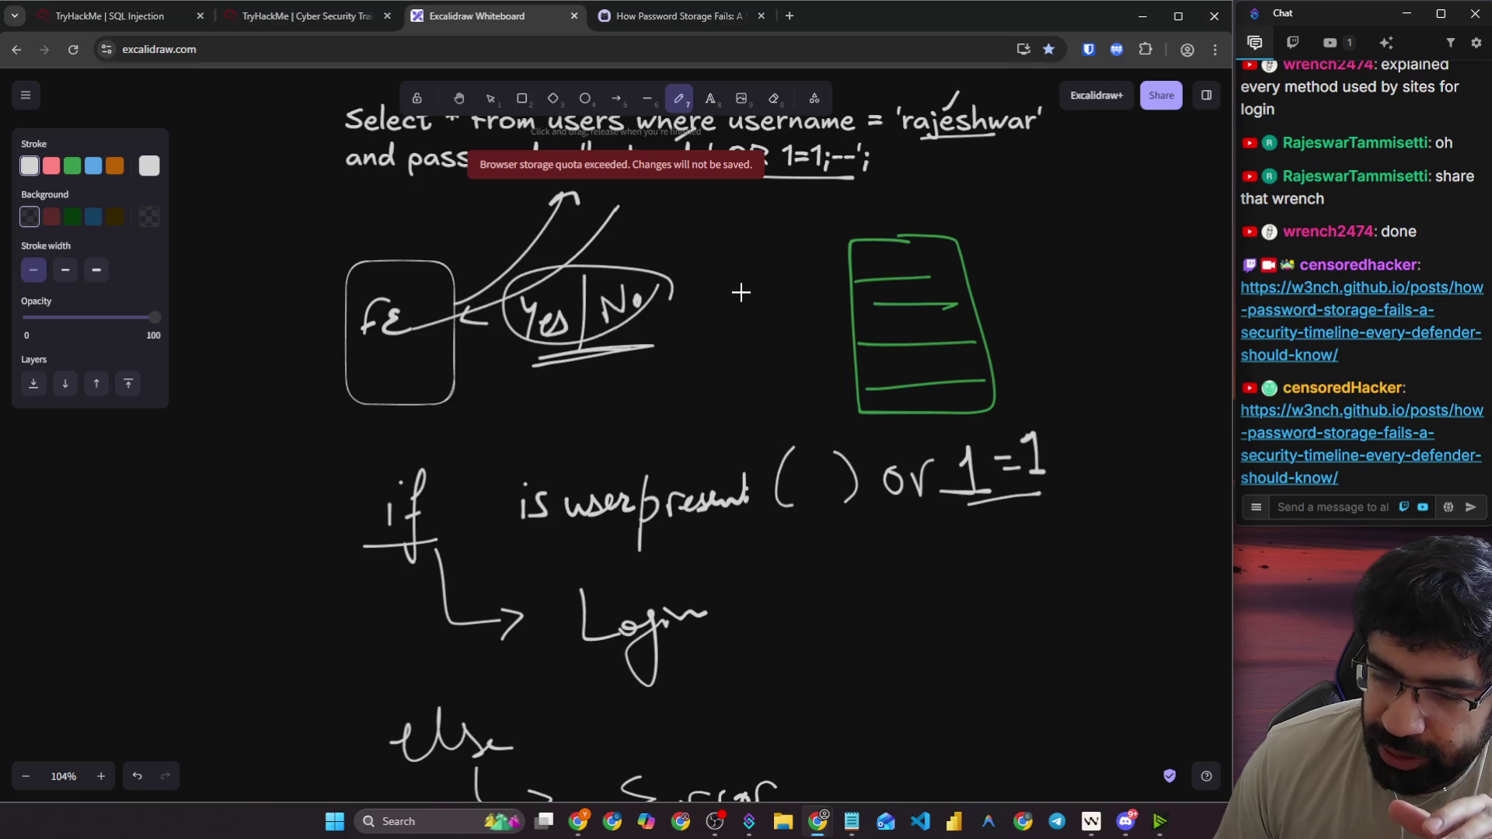
scroll(746, 289, "up", 2)
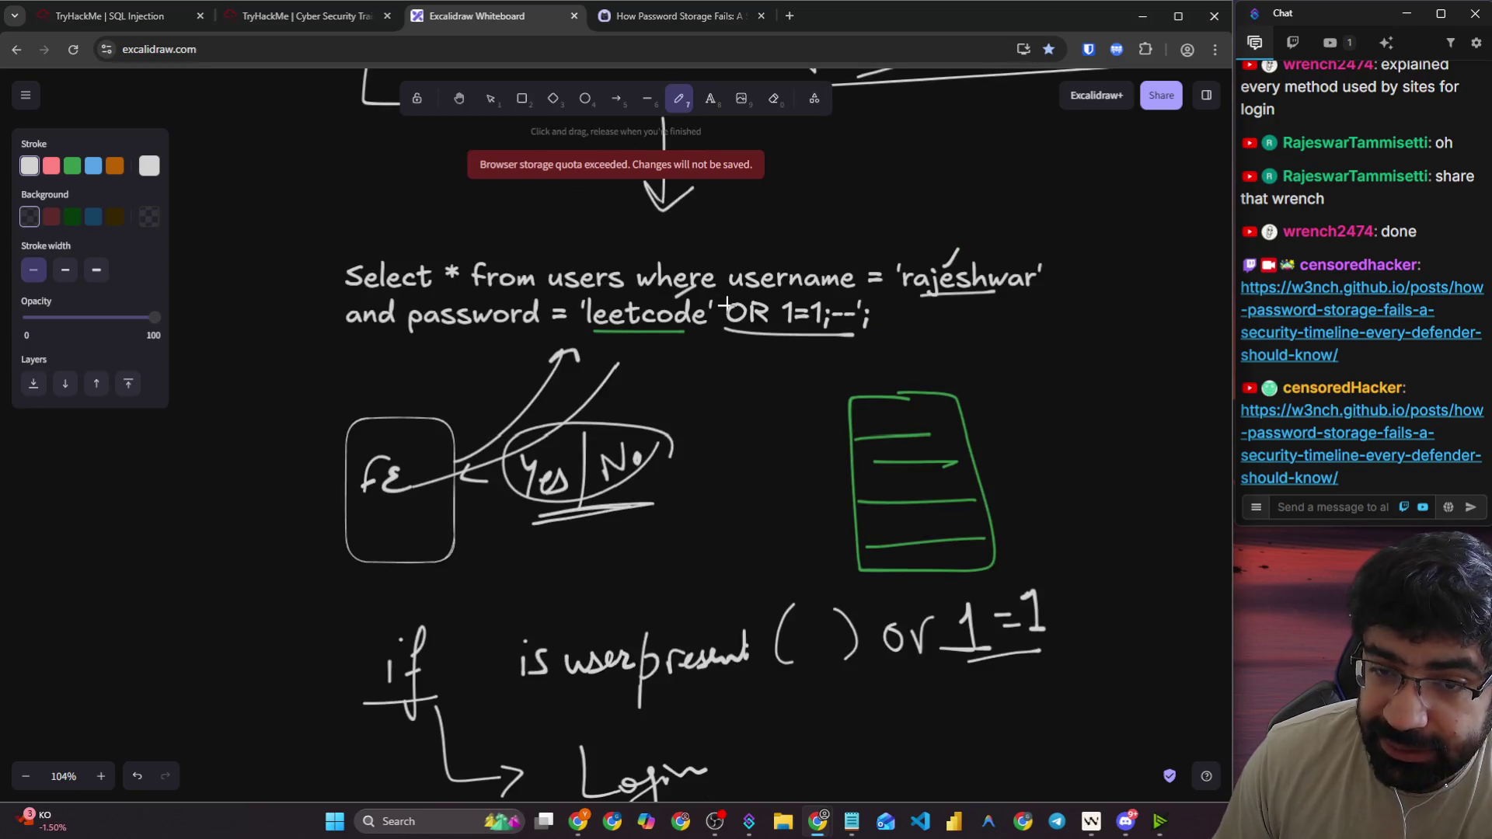
scroll(857, 334, "down", 5)
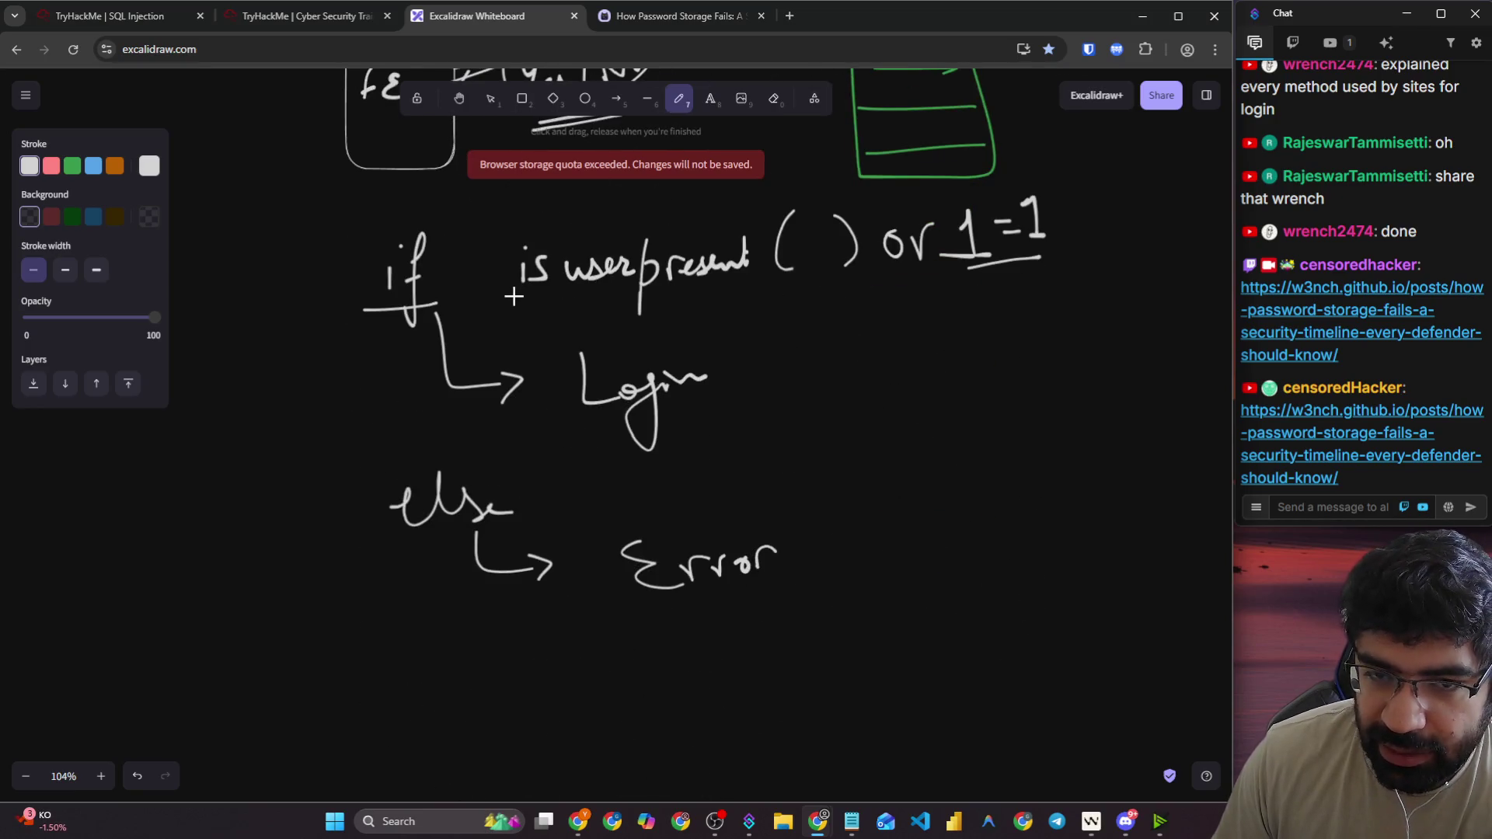
- Underline 'is userpresent ( )' and switch to the TryHackMe SQL injection lab page
left_click_drag(513, 300, 850, 292)
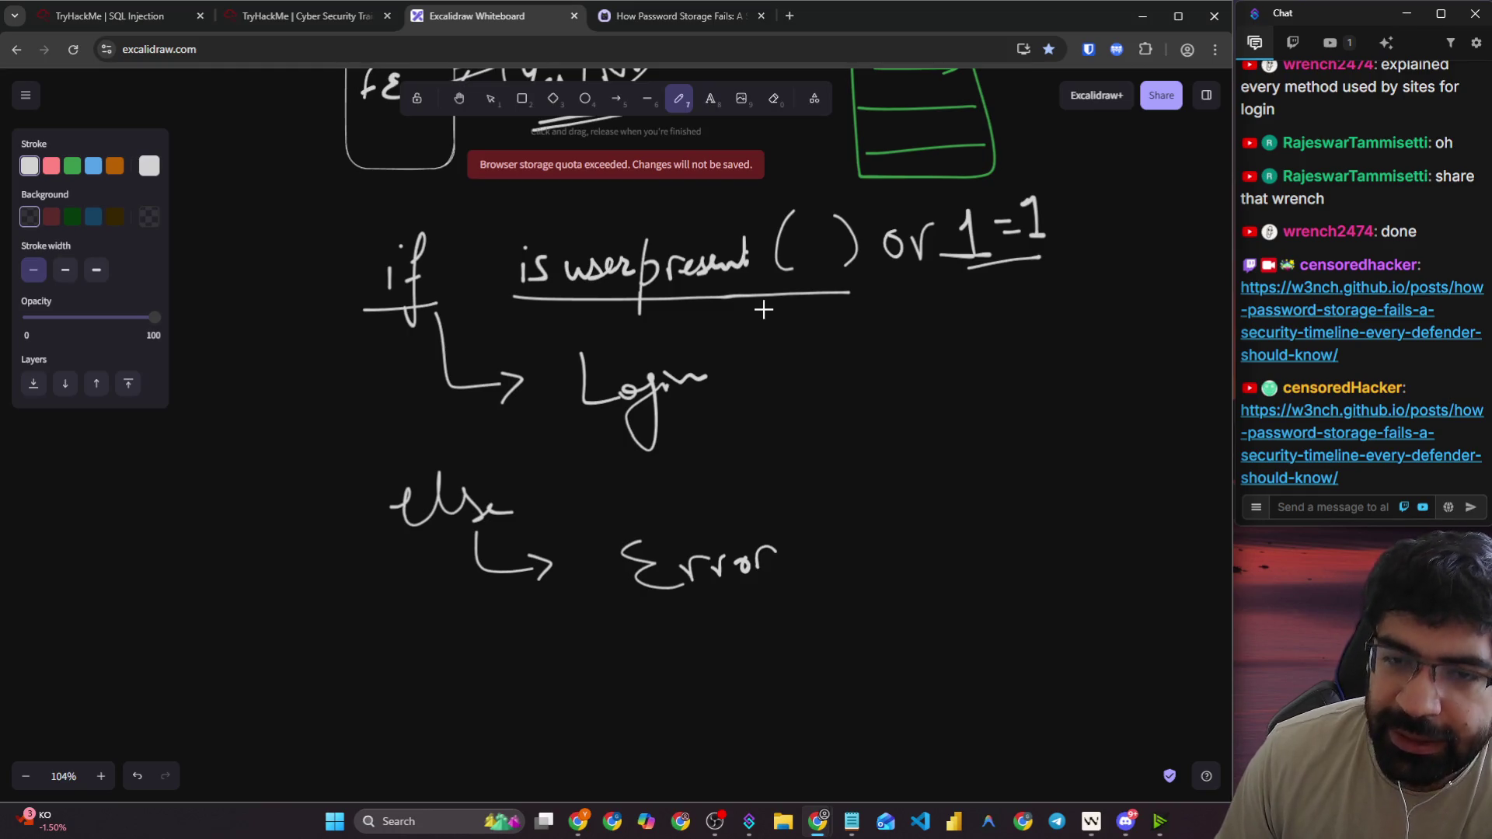
scroll(640, 232, "up", 4)
scroll(640, 232, "up", 1)
mouse_move(701, 371)
left_mouse_down()
mouse_move(638, 408)
mouse_move(676, 427)
left_mouse_up()
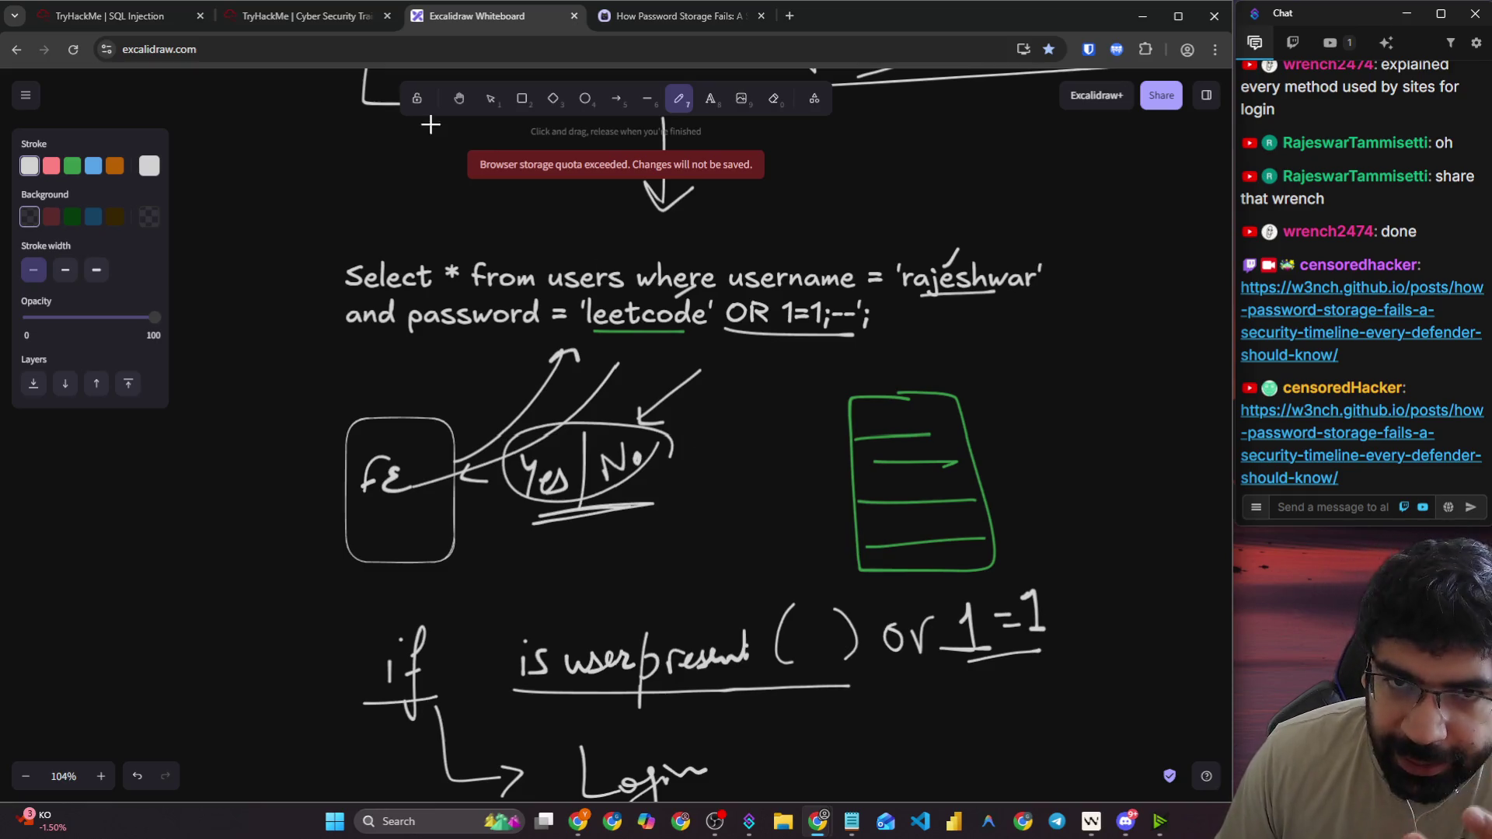
left_click(313, 17)
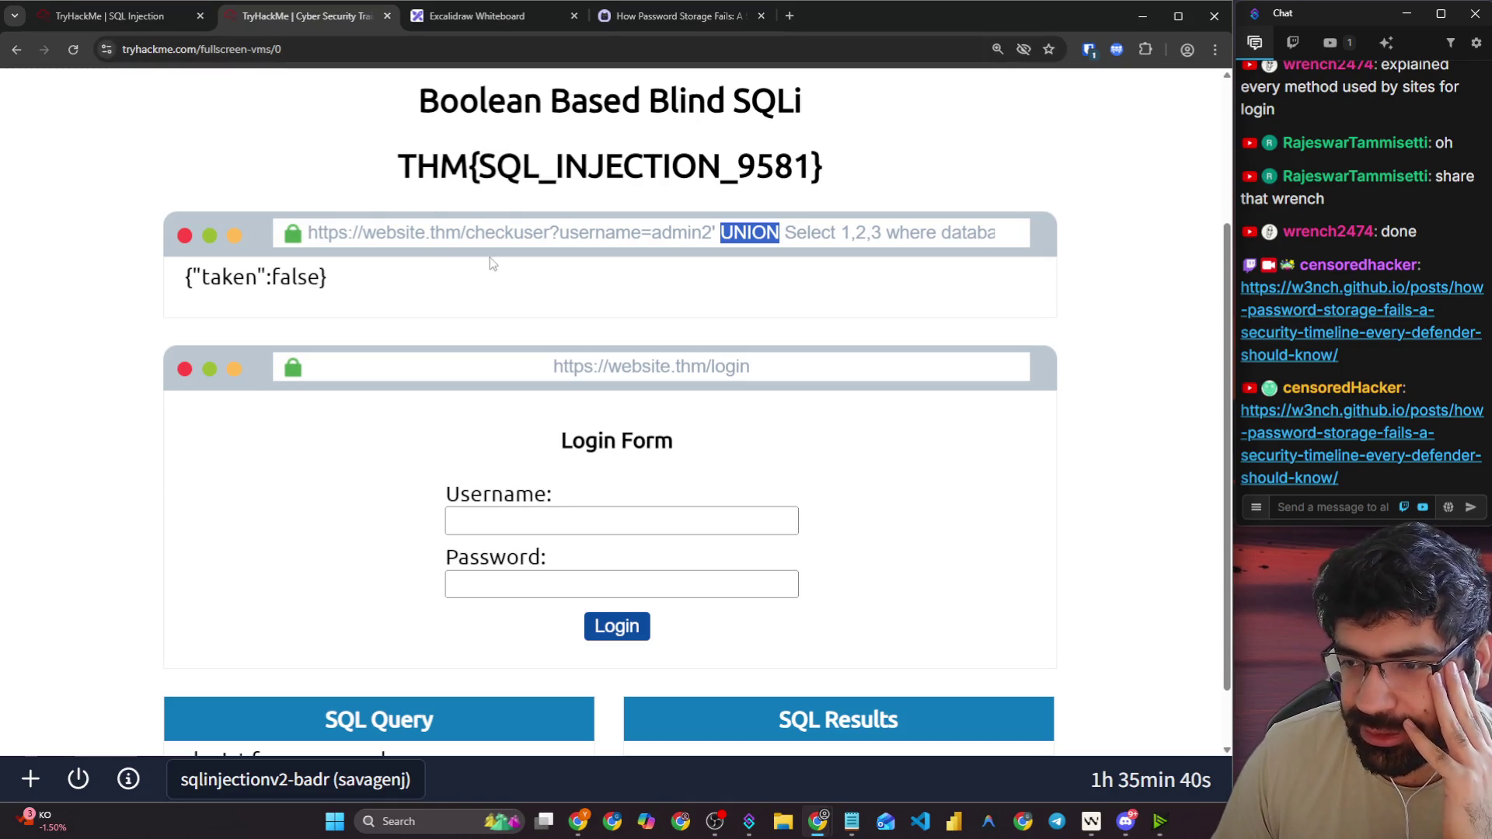
scroll(490, 258, "down", 1)
- Review the checkuser payload's admin2, database() like condition and the {"taken":false} response
left_click(453, 245)
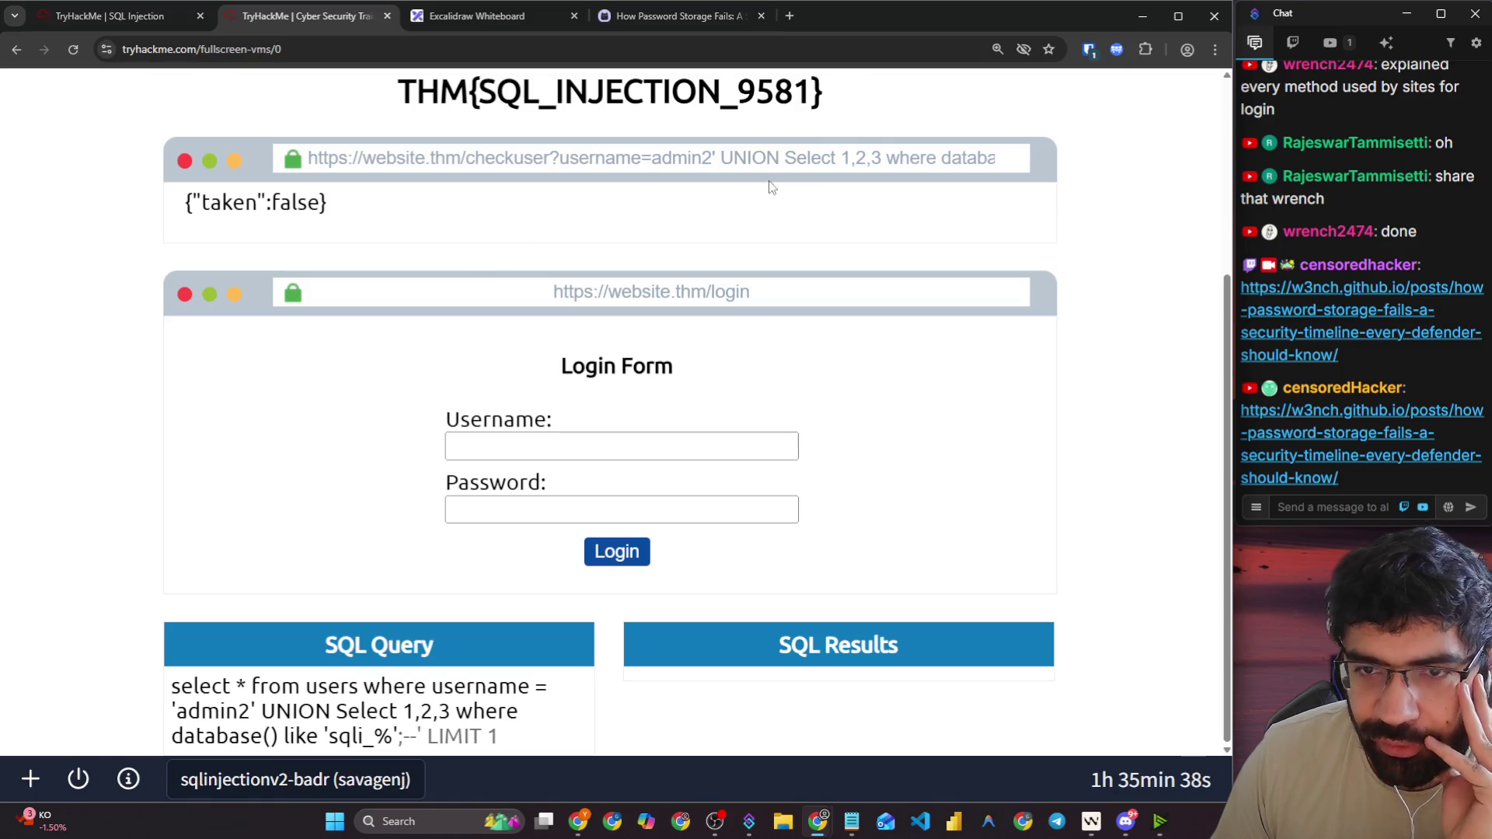
left_click_drag(715, 157, 651, 157)
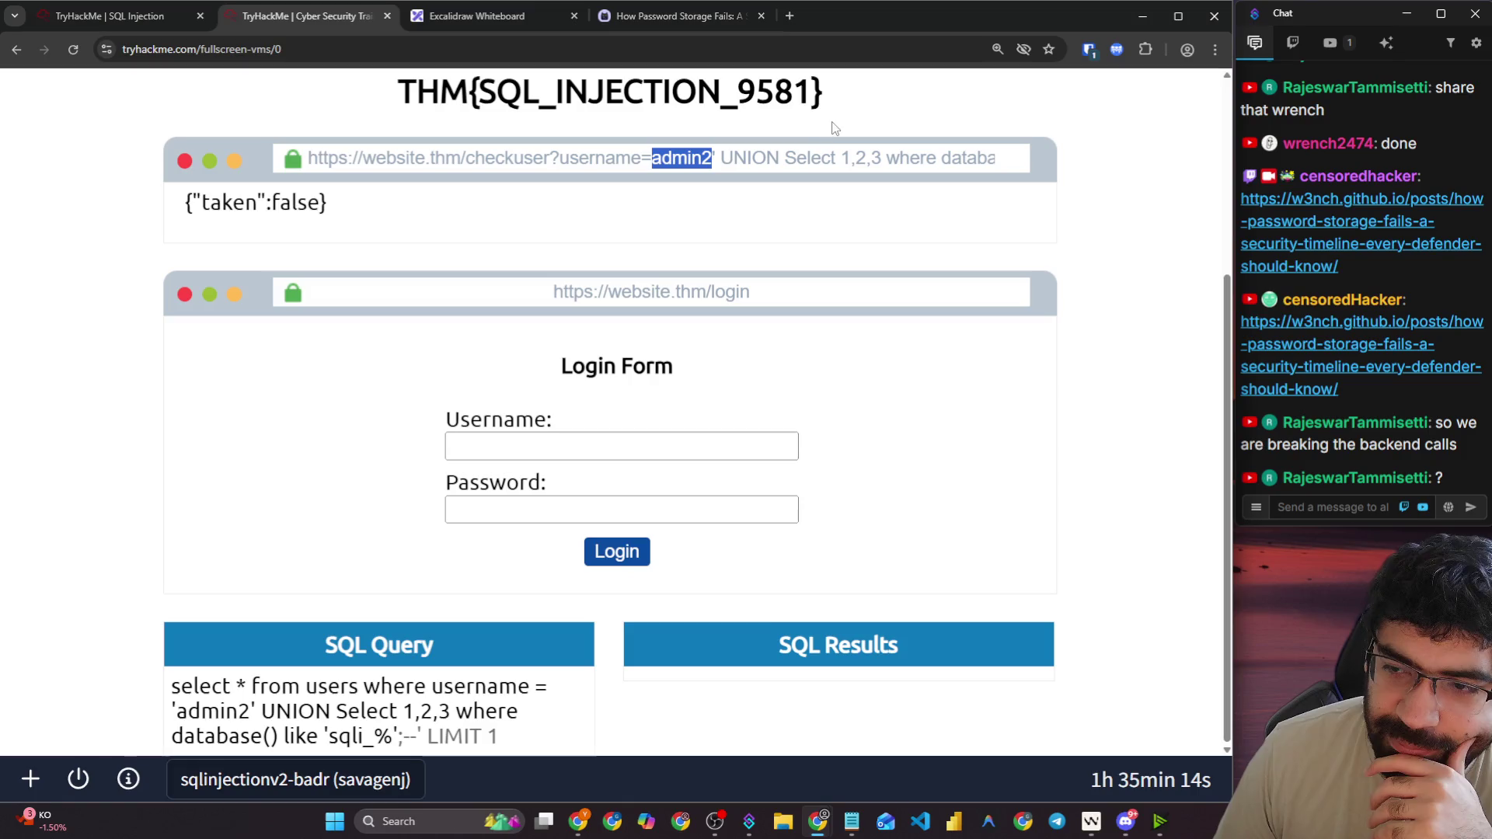
left_click(738, 157)
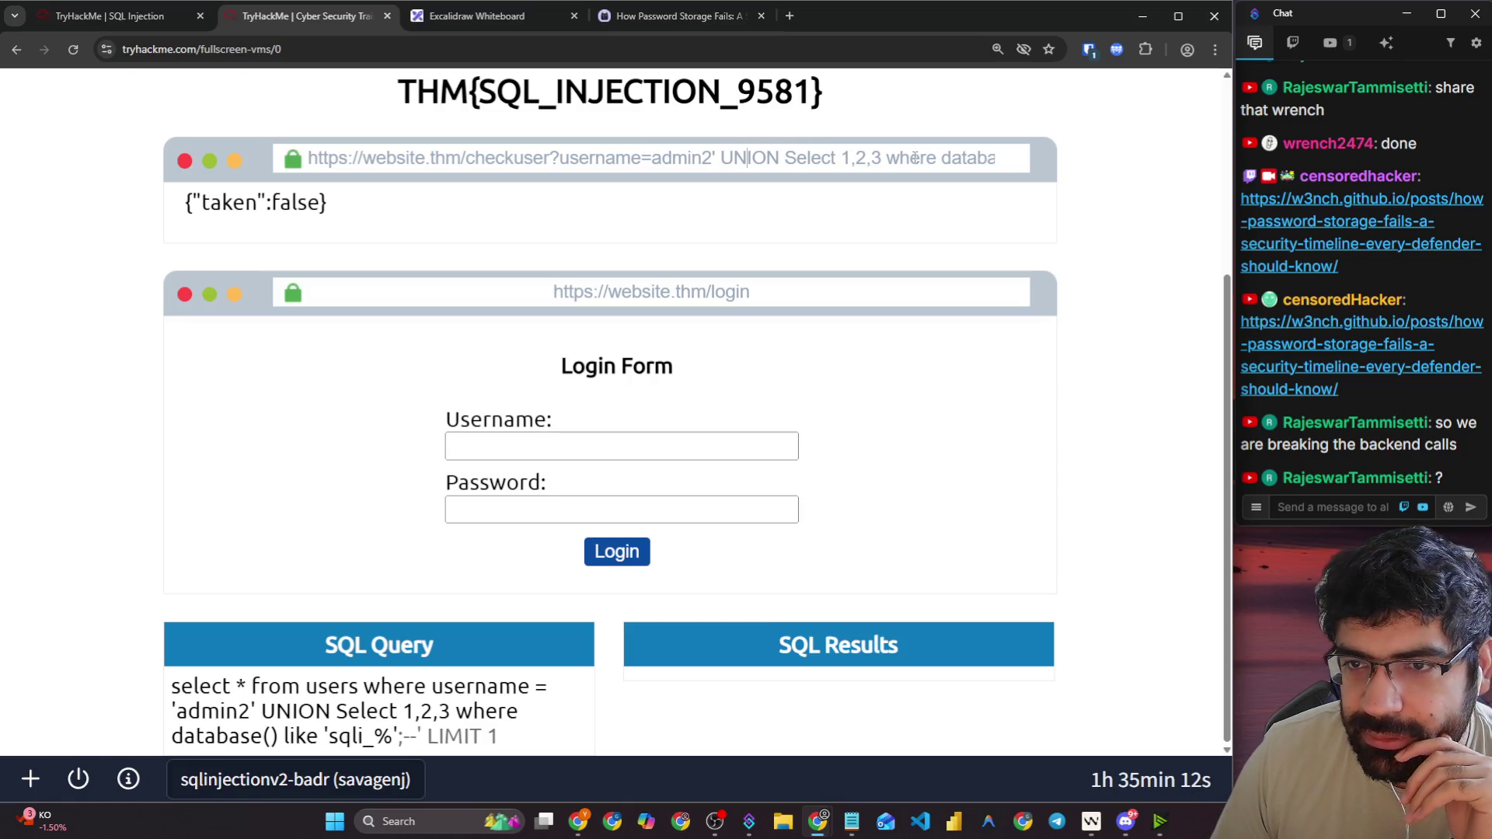
left_click_drag(920, 157, 1030, 157)
left_click_drag(327, 204, 185, 204)
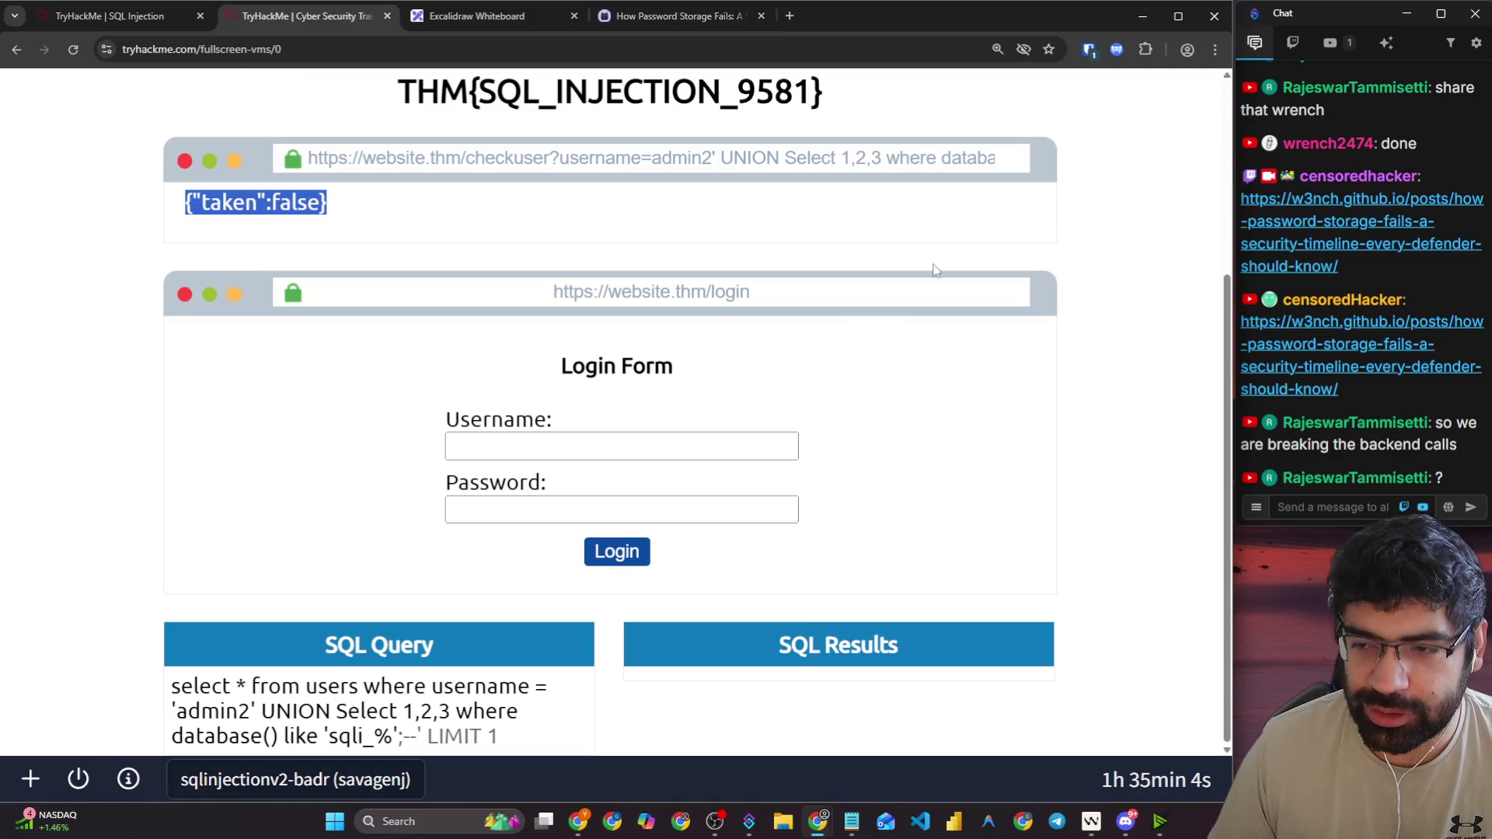
left_click_drag(715, 157, 1078, 201)
left_click(963, 146)
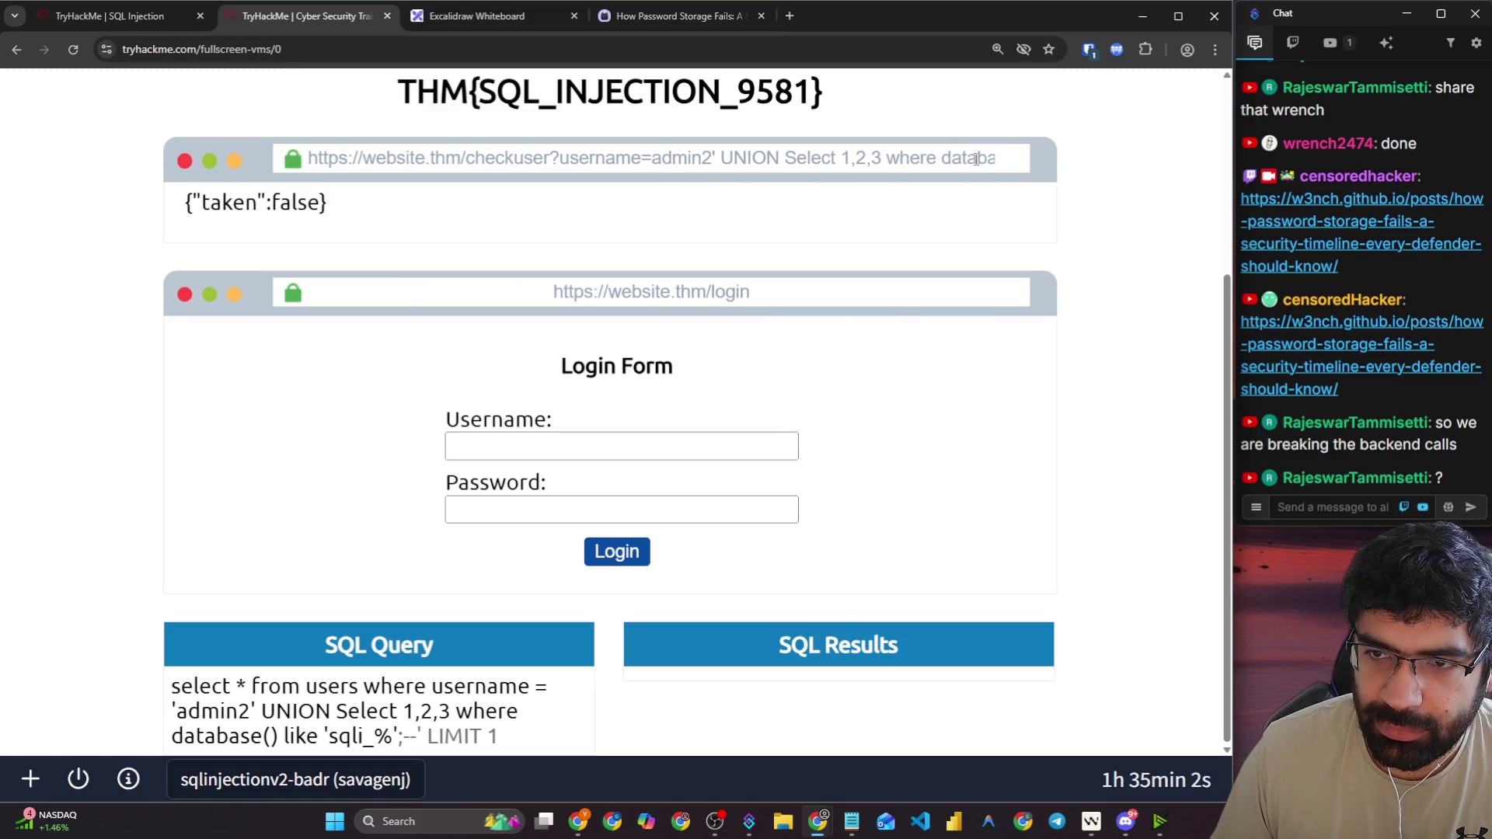
left_click_drag(977, 158, 970, 159)
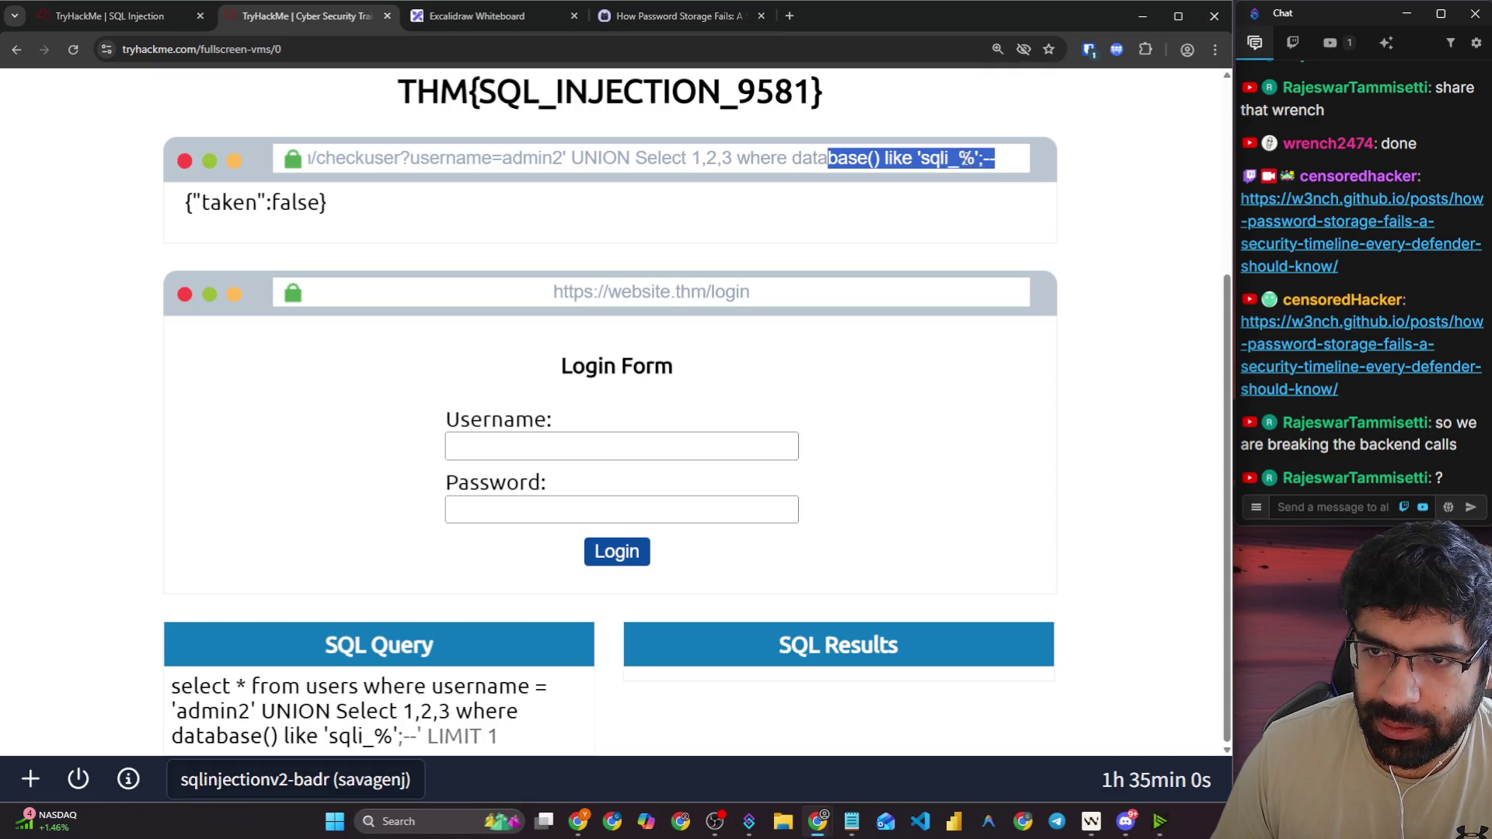
- Edit the payload pattern from 'sqli_%' to 'sqli_three', removing the % wildcard
left_click(962, 157)
type("tree")
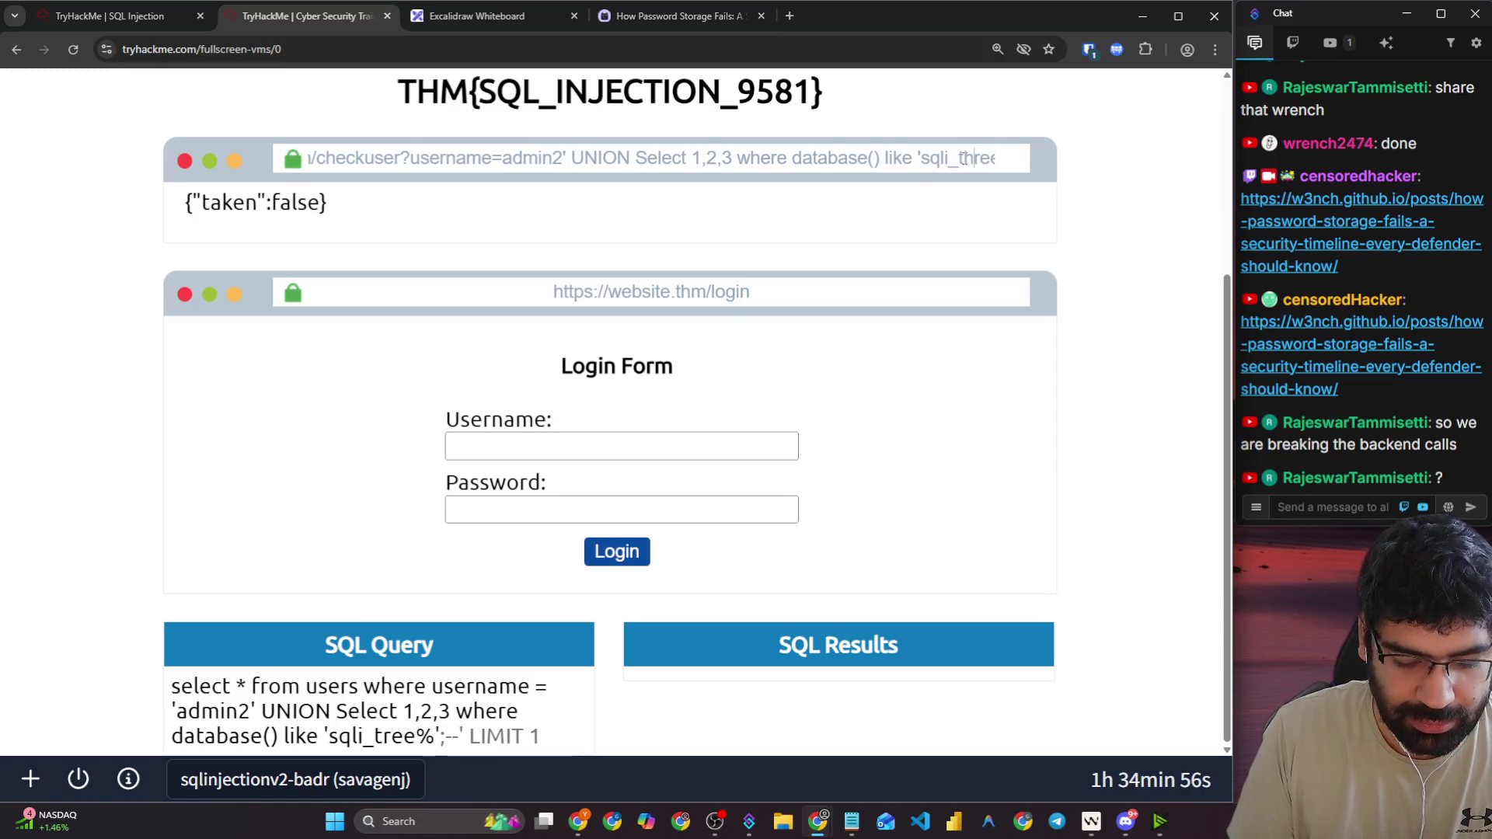
left_click(959, 158)
type("h")
key("Right")
key("Right")
key("Right")
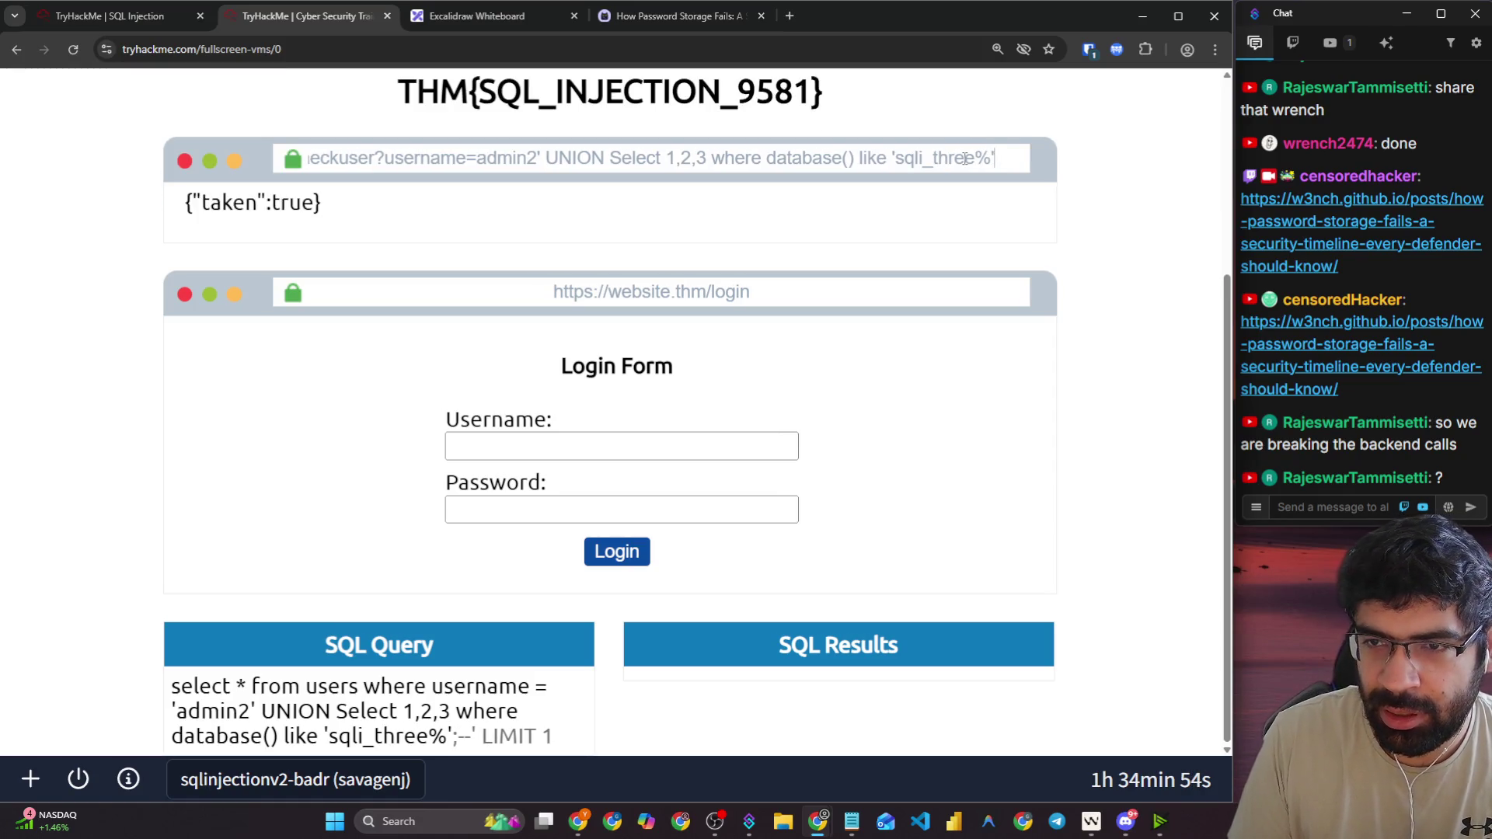
key("BackSpace")
key("End")
type(";--")
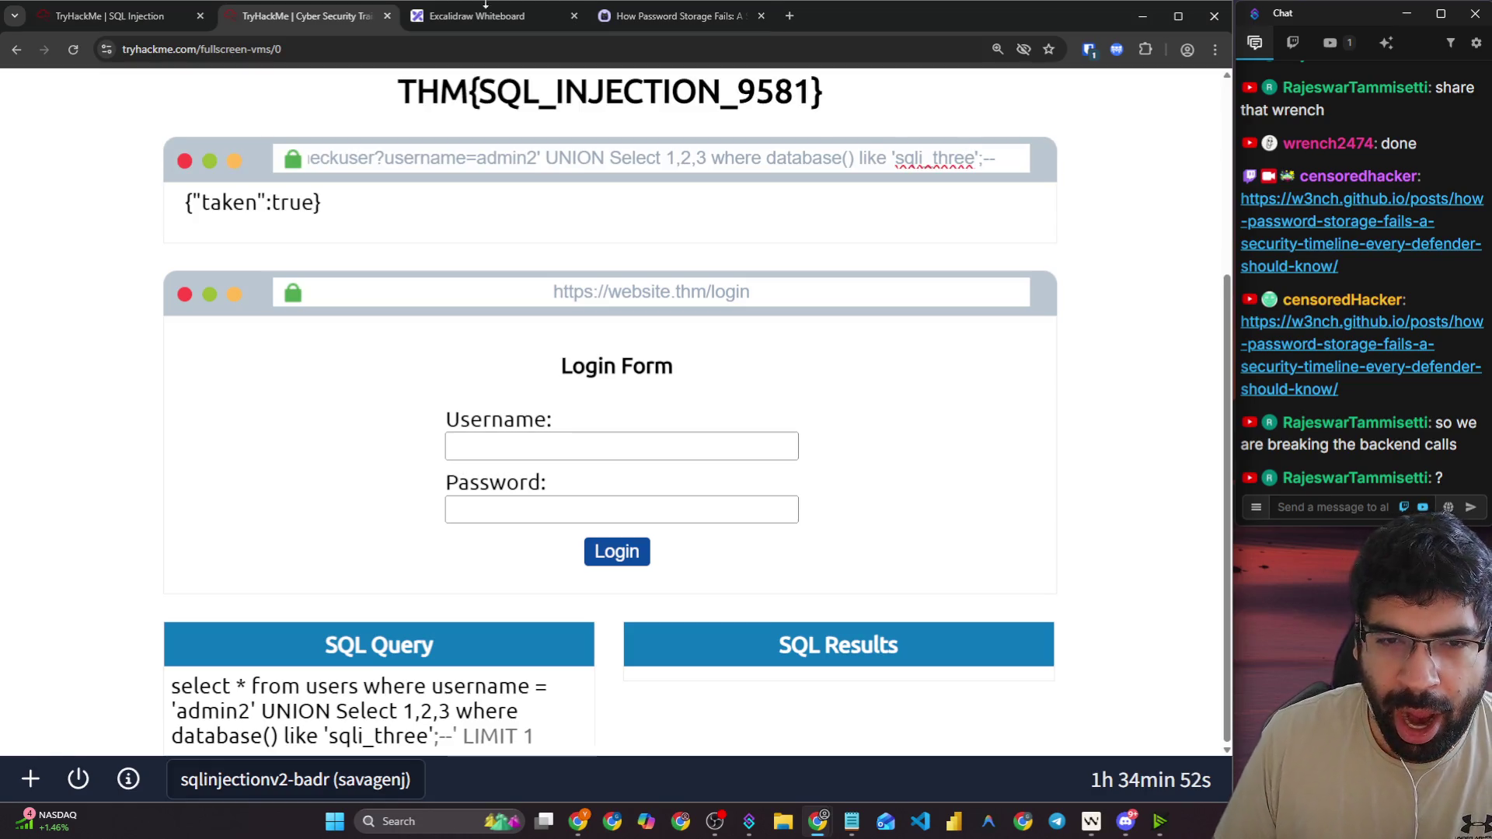
left_click(118, 18)
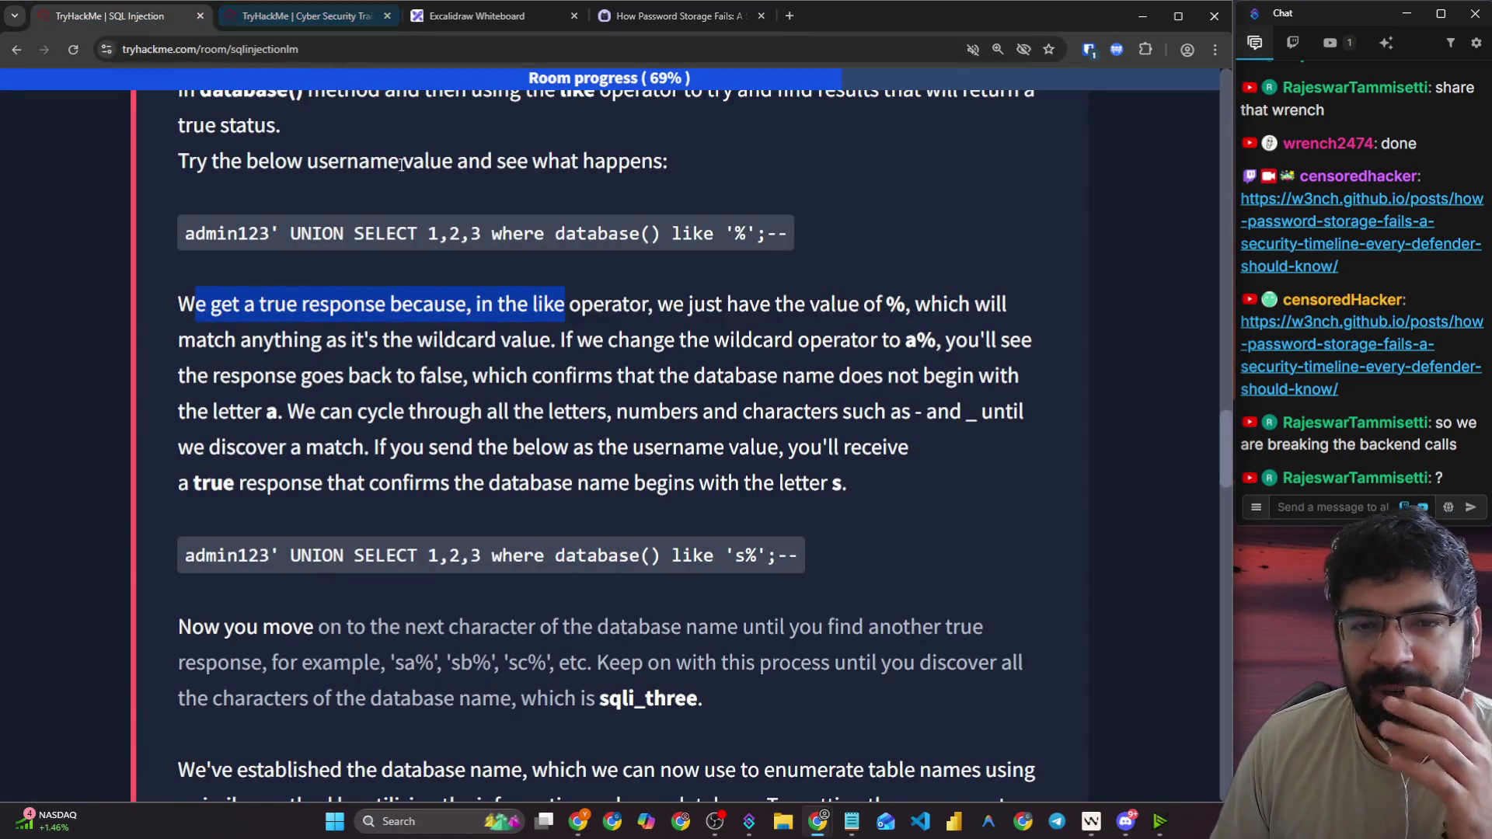
left_click(313, 227)
double_click(312, 231)
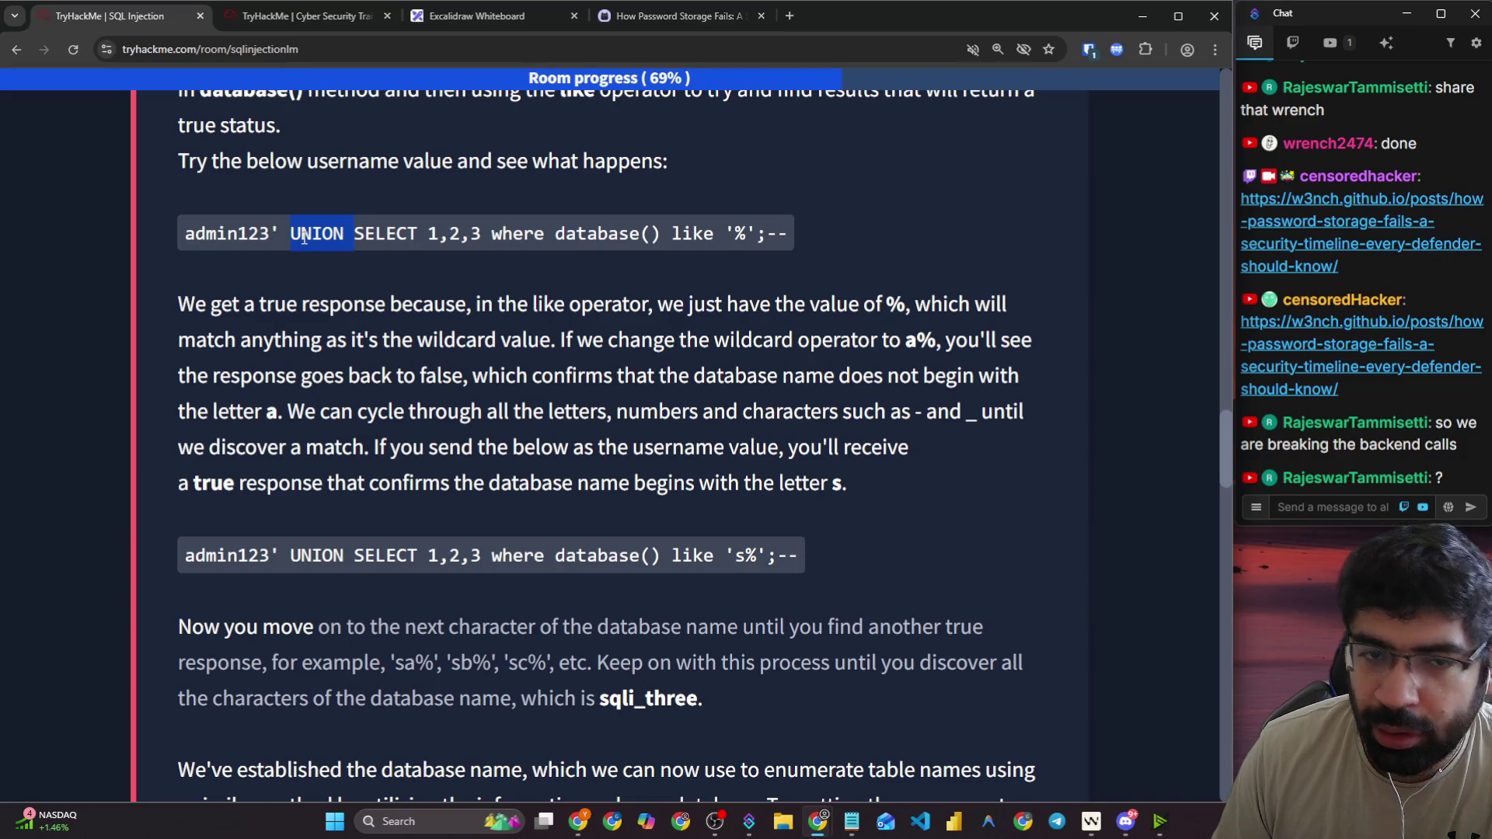
scroll(780, 395, "up", 1)
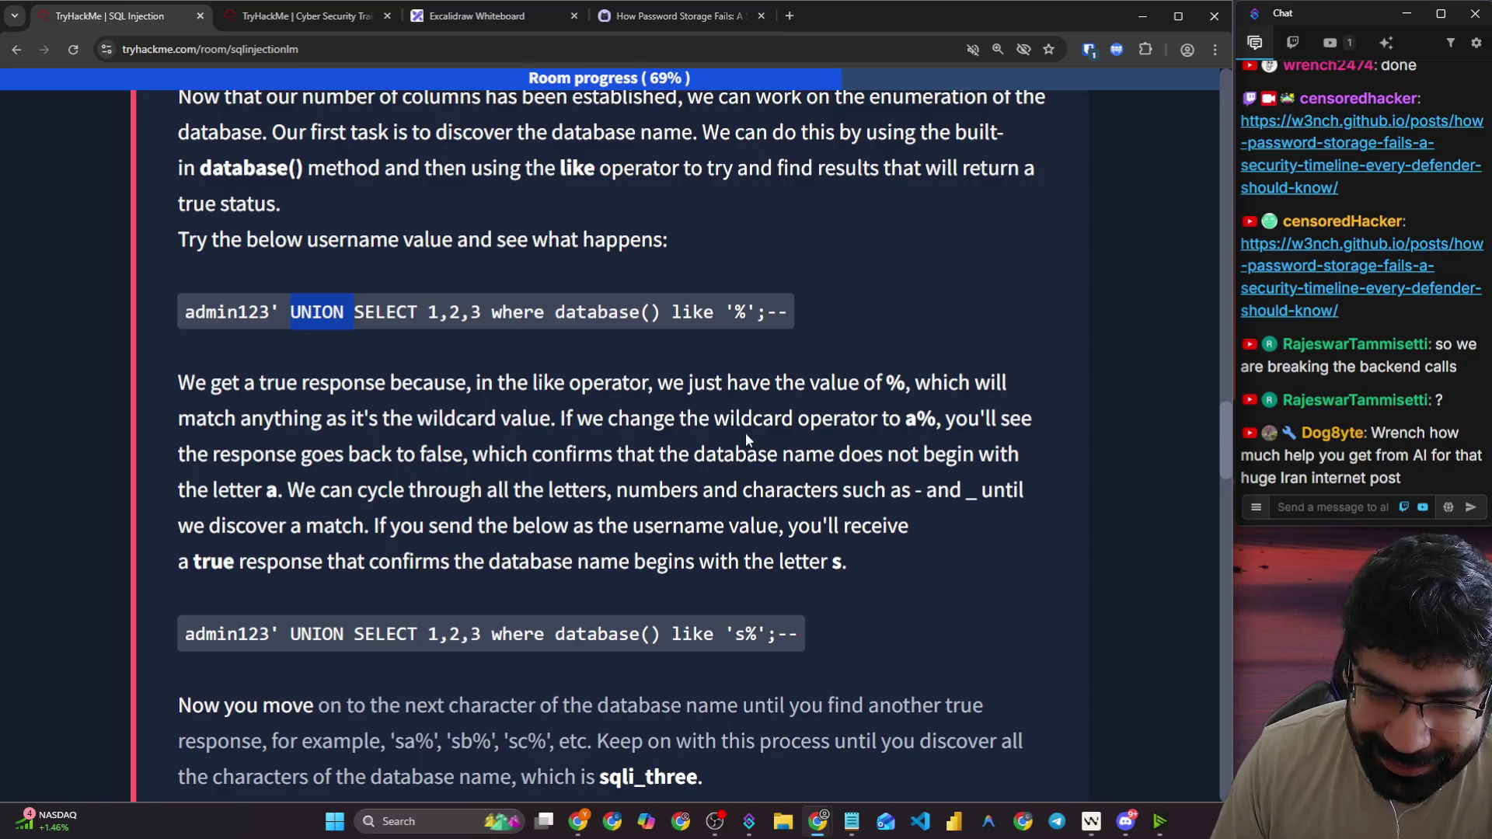
scroll(729, 425, "down", 3)
scroll(706, 442, "down", 1)
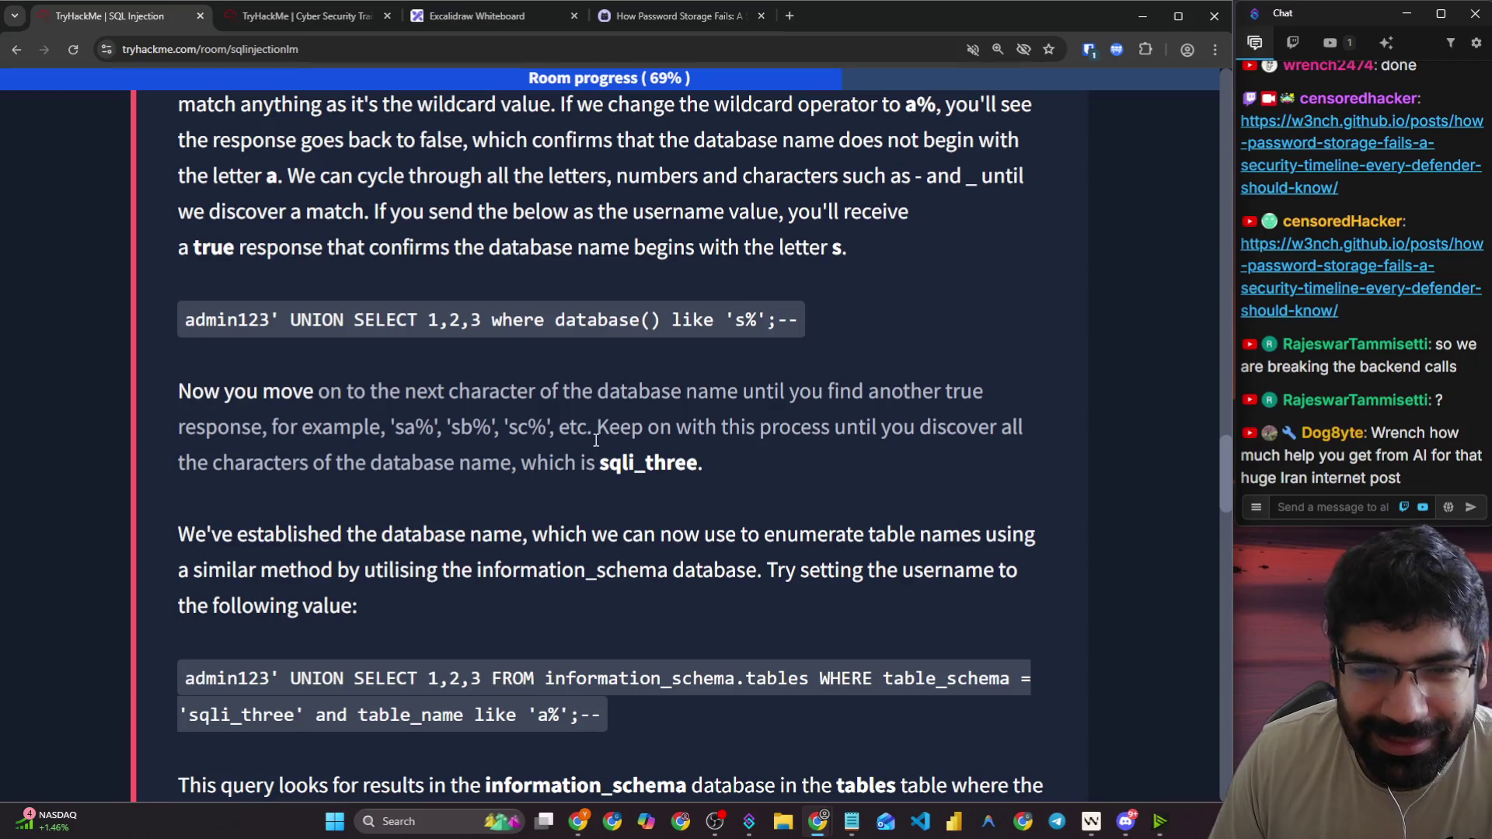
left_click_drag(599, 427, 1012, 427)
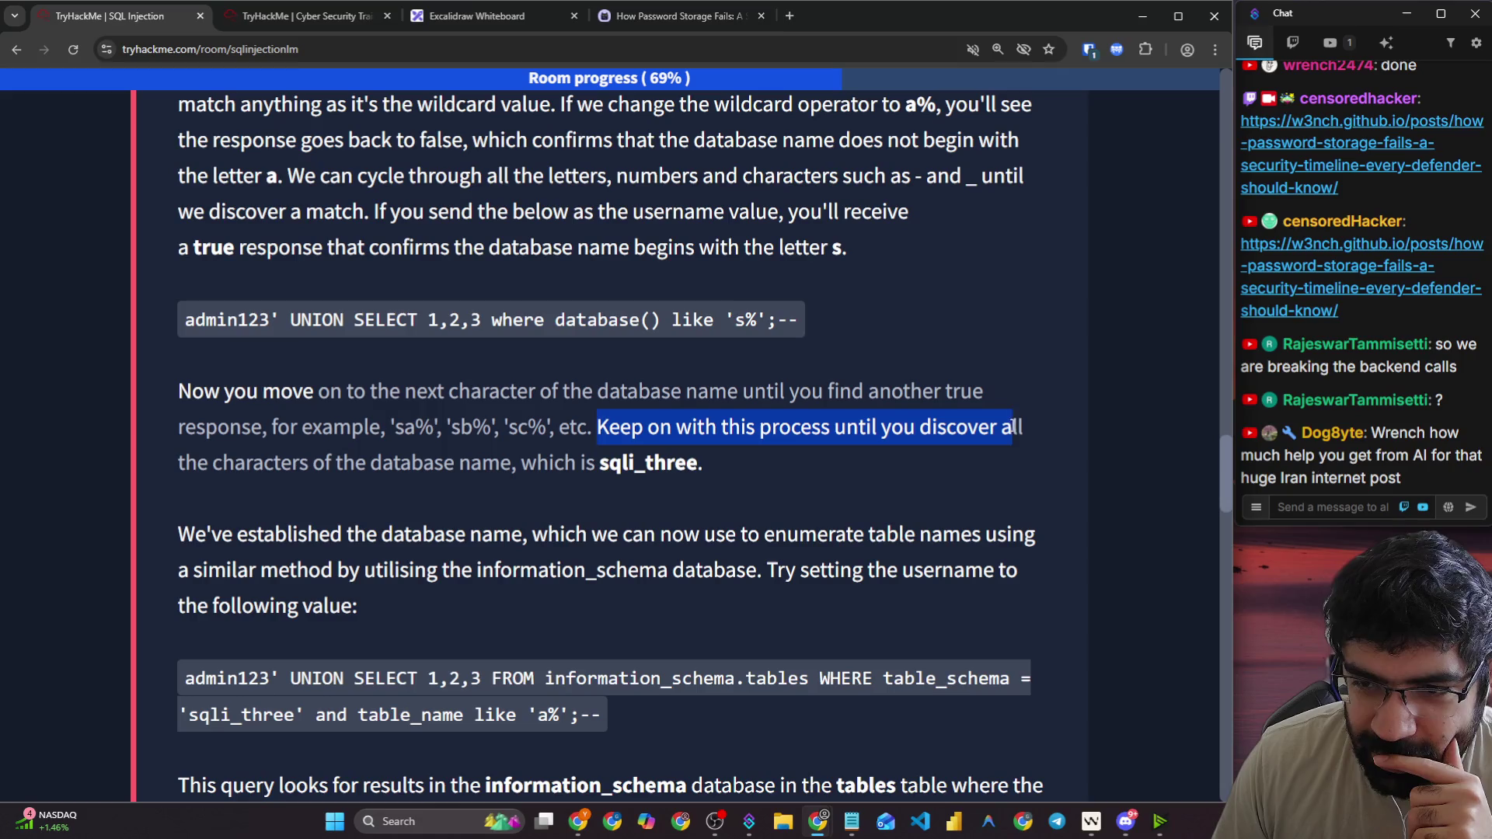
left_click_drag(265, 463, 697, 463)
scroll(428, 433, "down", 3)
left_click_drag(196, 219, 695, 219)
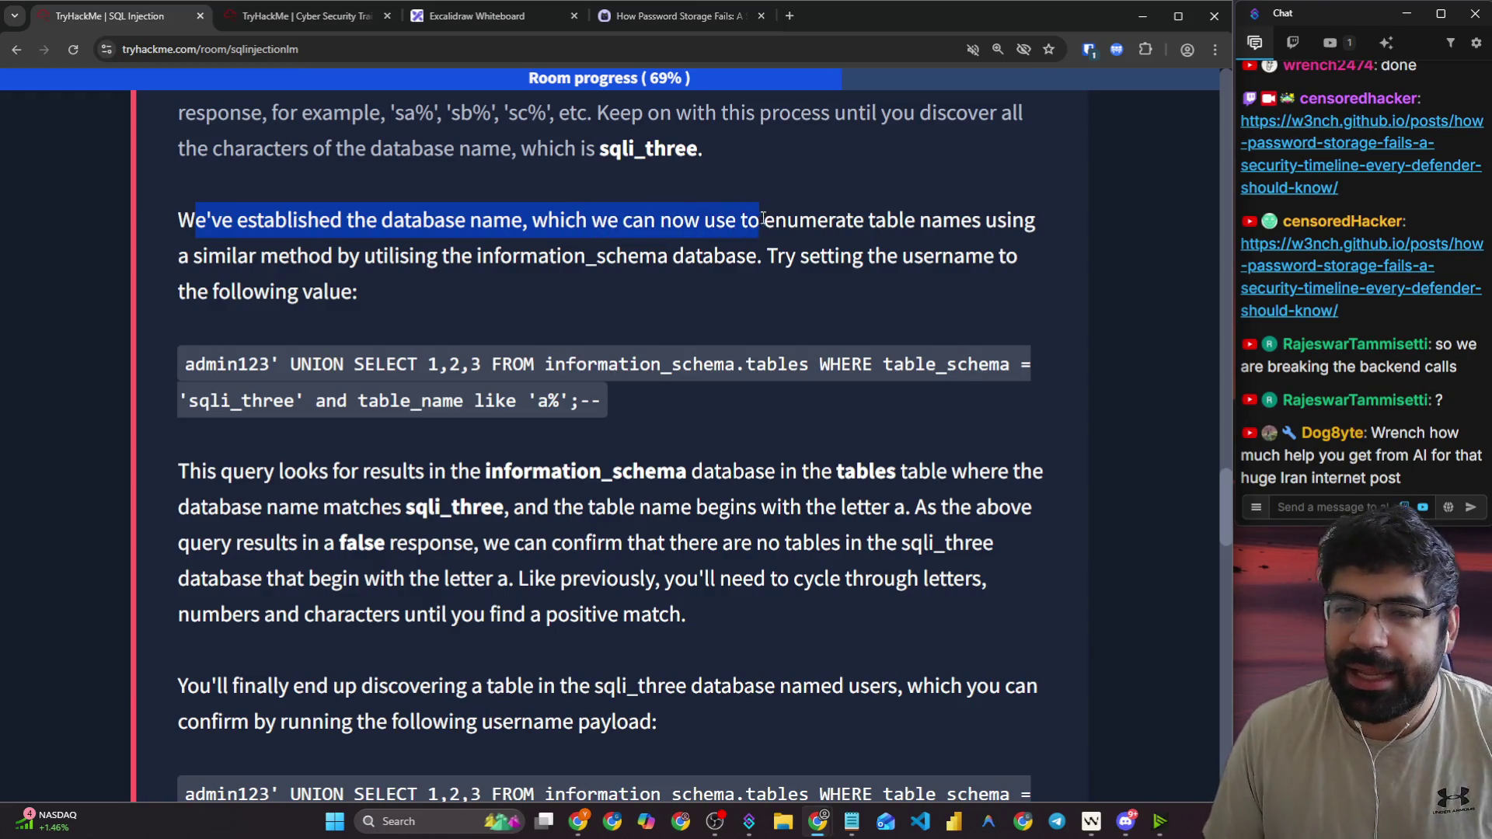
left_click_drag(695, 220, 764, 220)
scroll(501, 222, "up", 2)
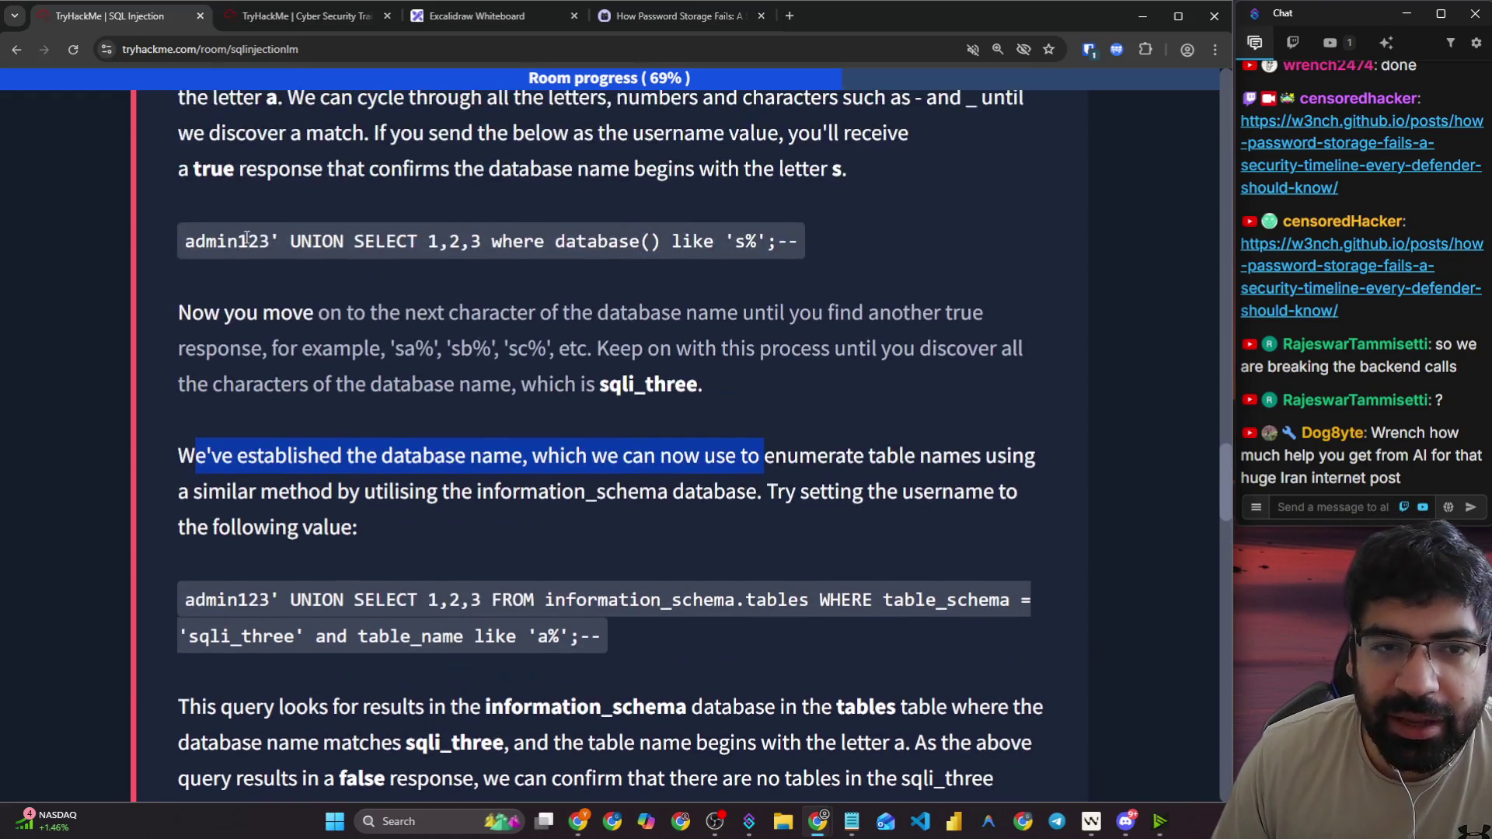
left_click_drag(671, 242, 753, 241)
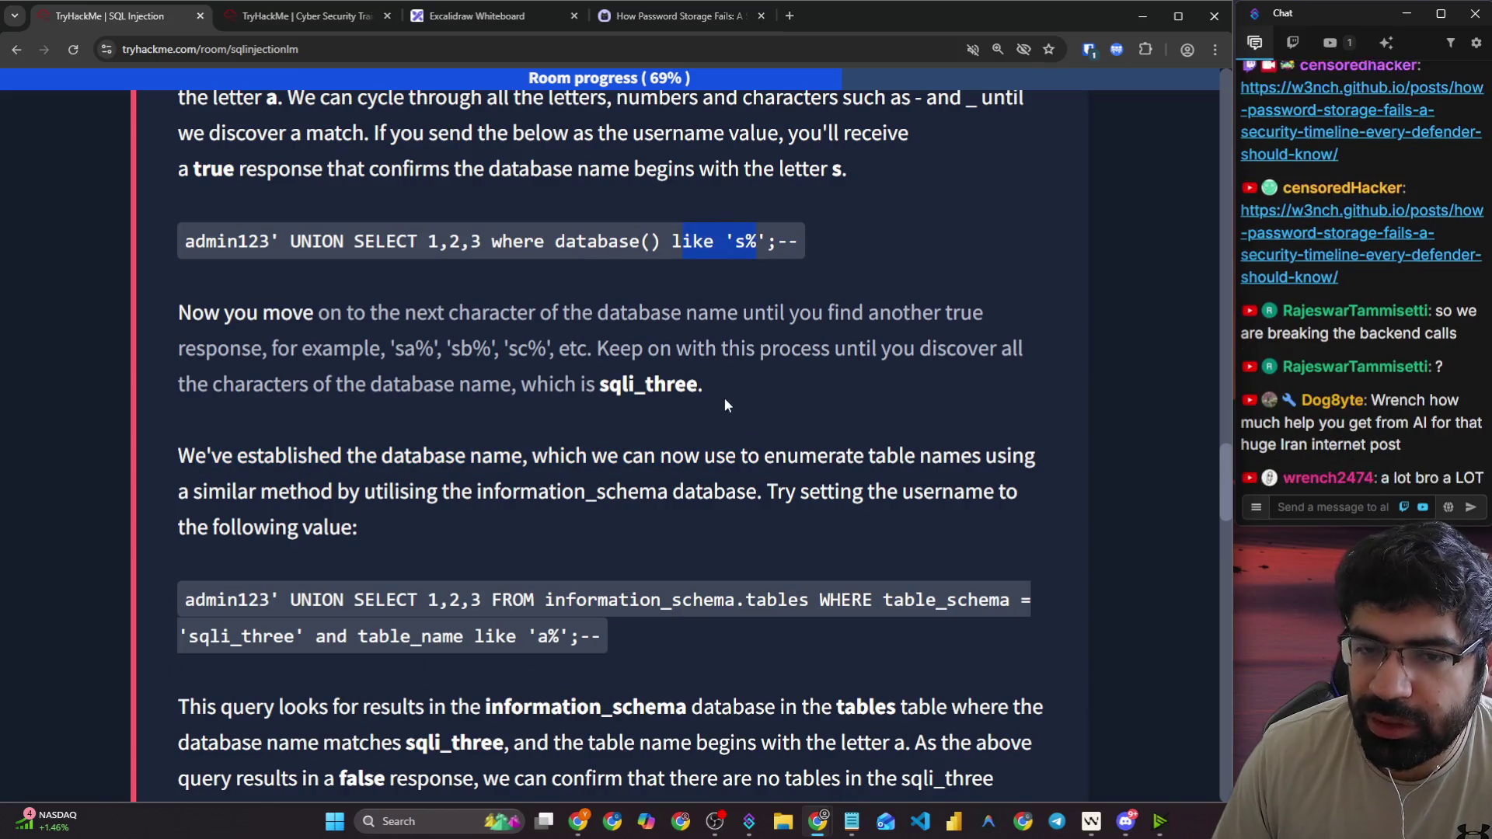
left_click_drag(706, 385, 587, 379)
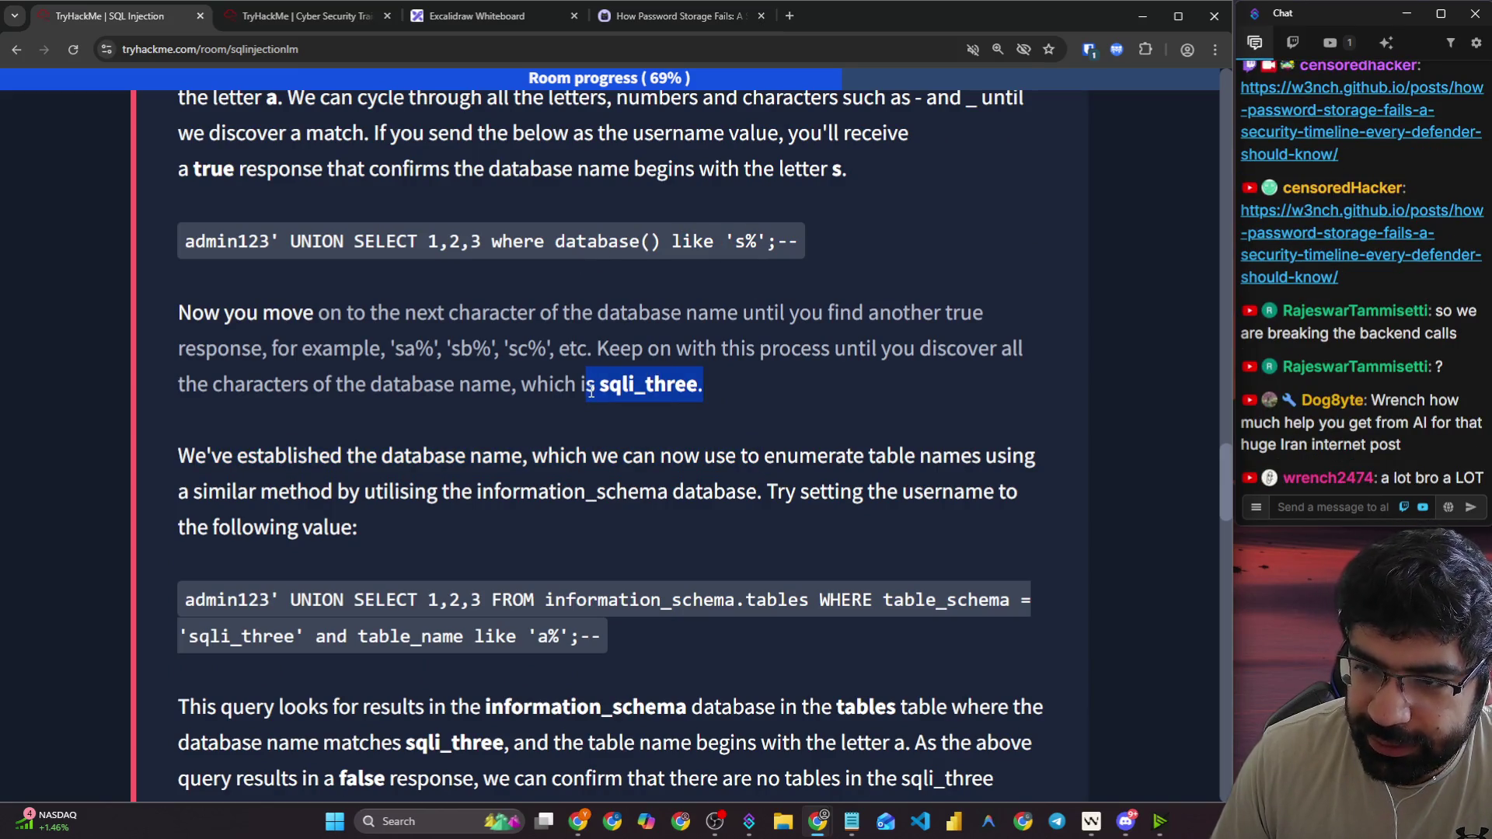
scroll(767, 412, "down", 1)
left_click(761, 404)
left_click_drag(177, 377, 1027, 369)
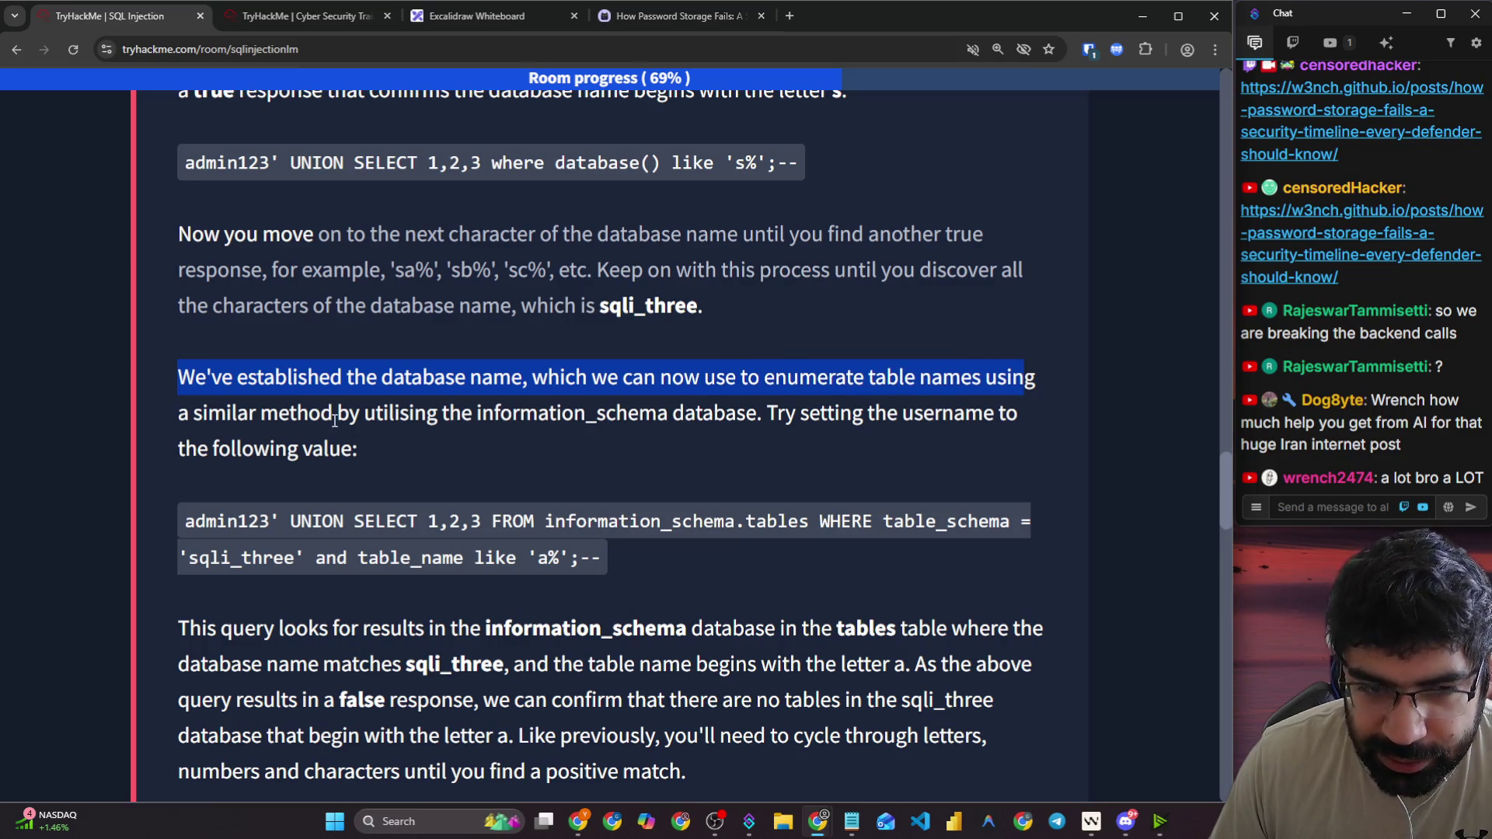
left_click_drag(342, 415, 727, 415)
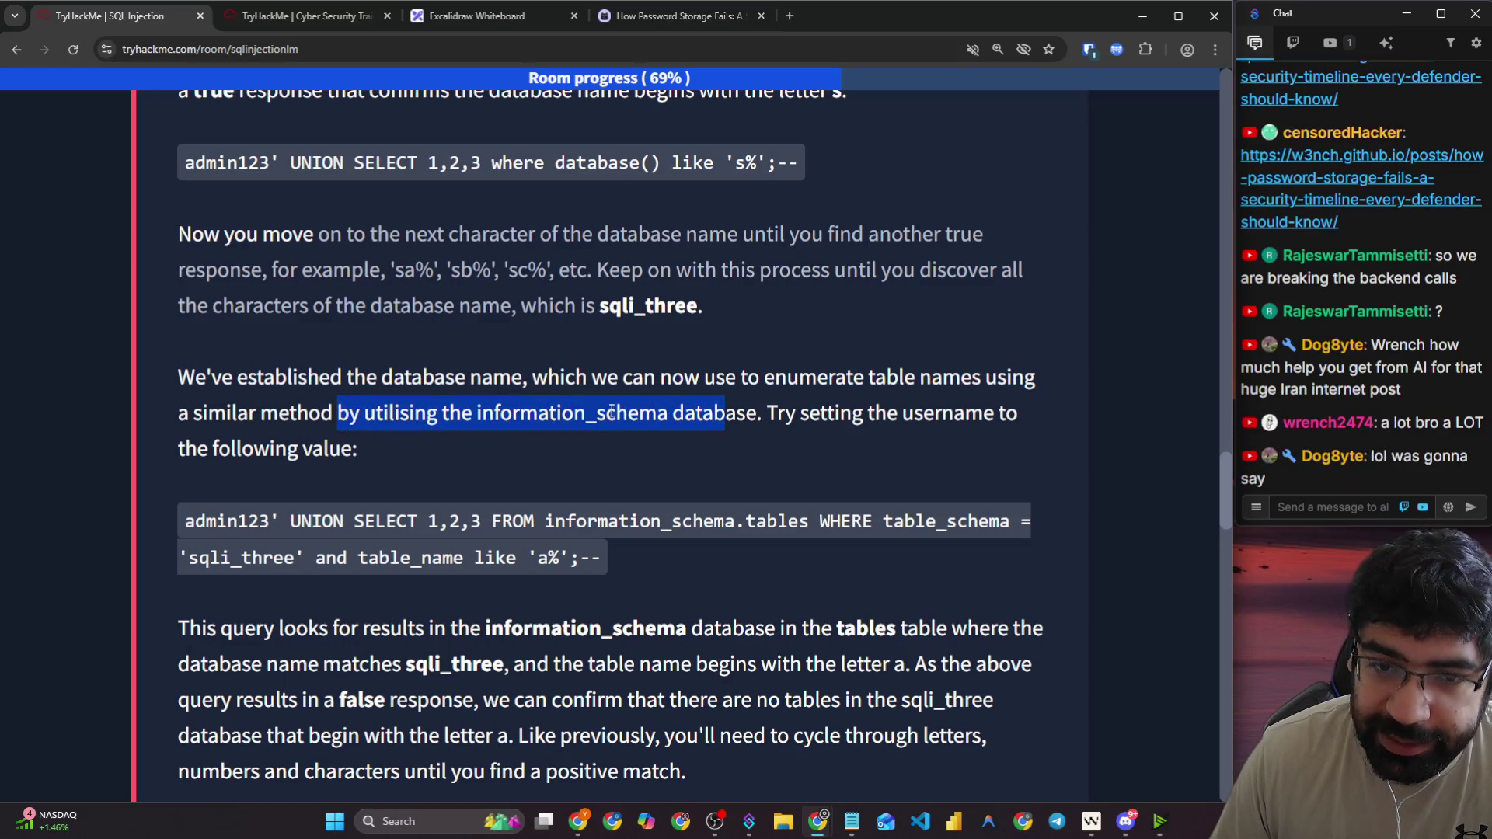
double_click(544, 417)
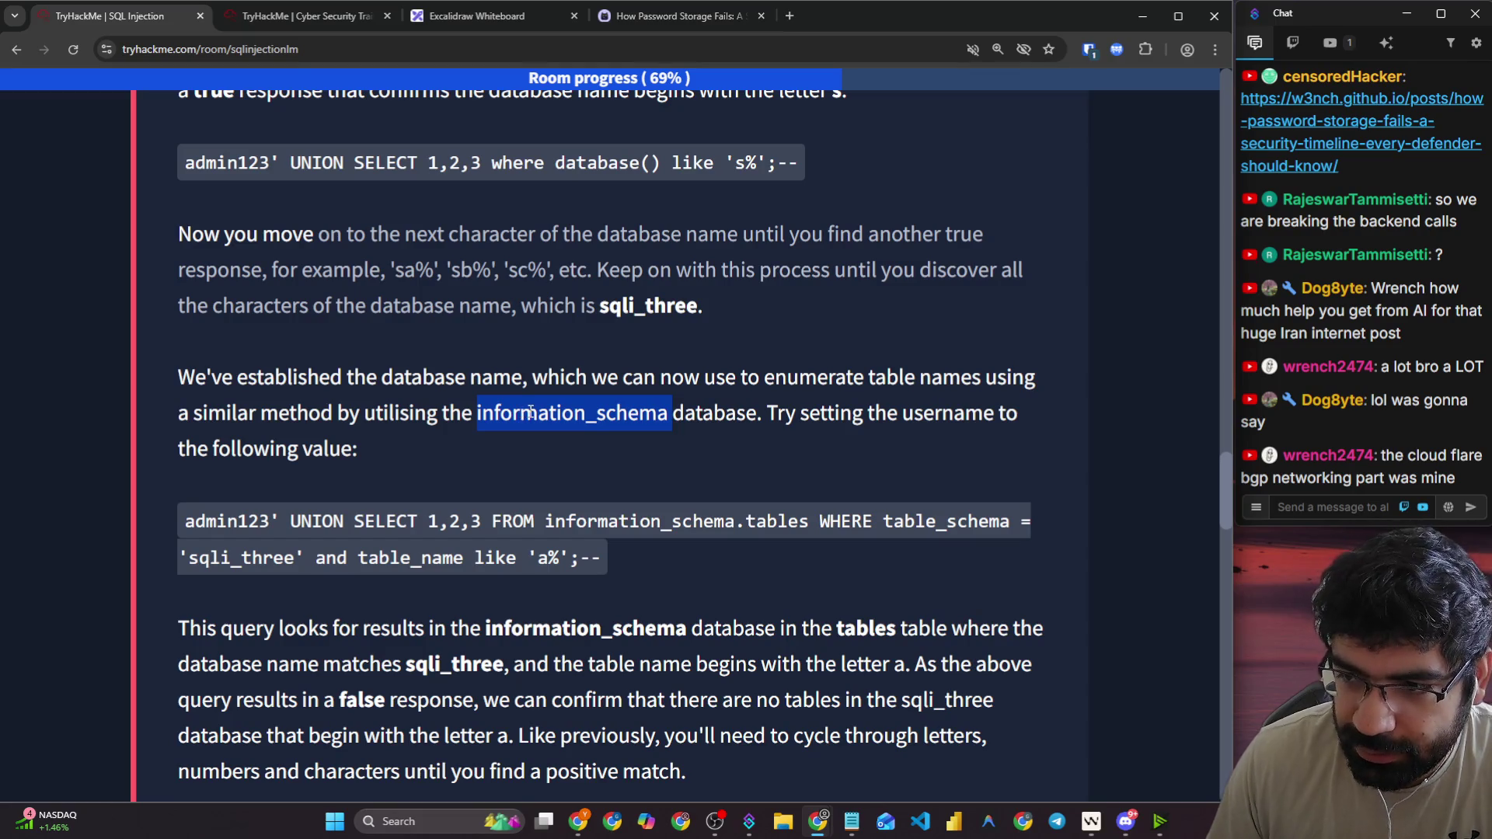
left_click(522, 398)
left_click_drag(770, 417, 1006, 420)
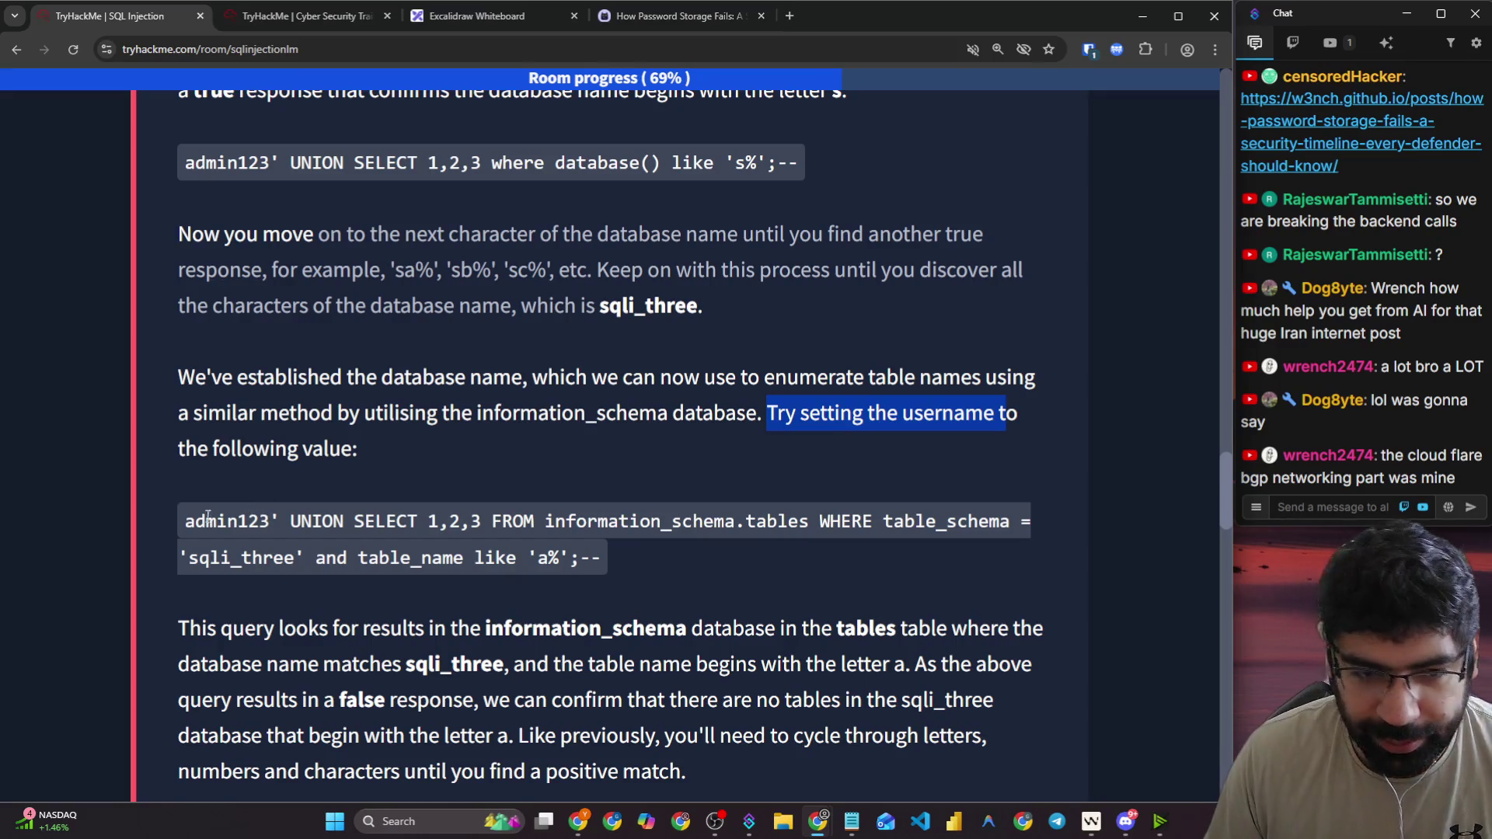
left_click_drag(184, 521, 276, 522)
left_click_drag(493, 520, 573, 551)
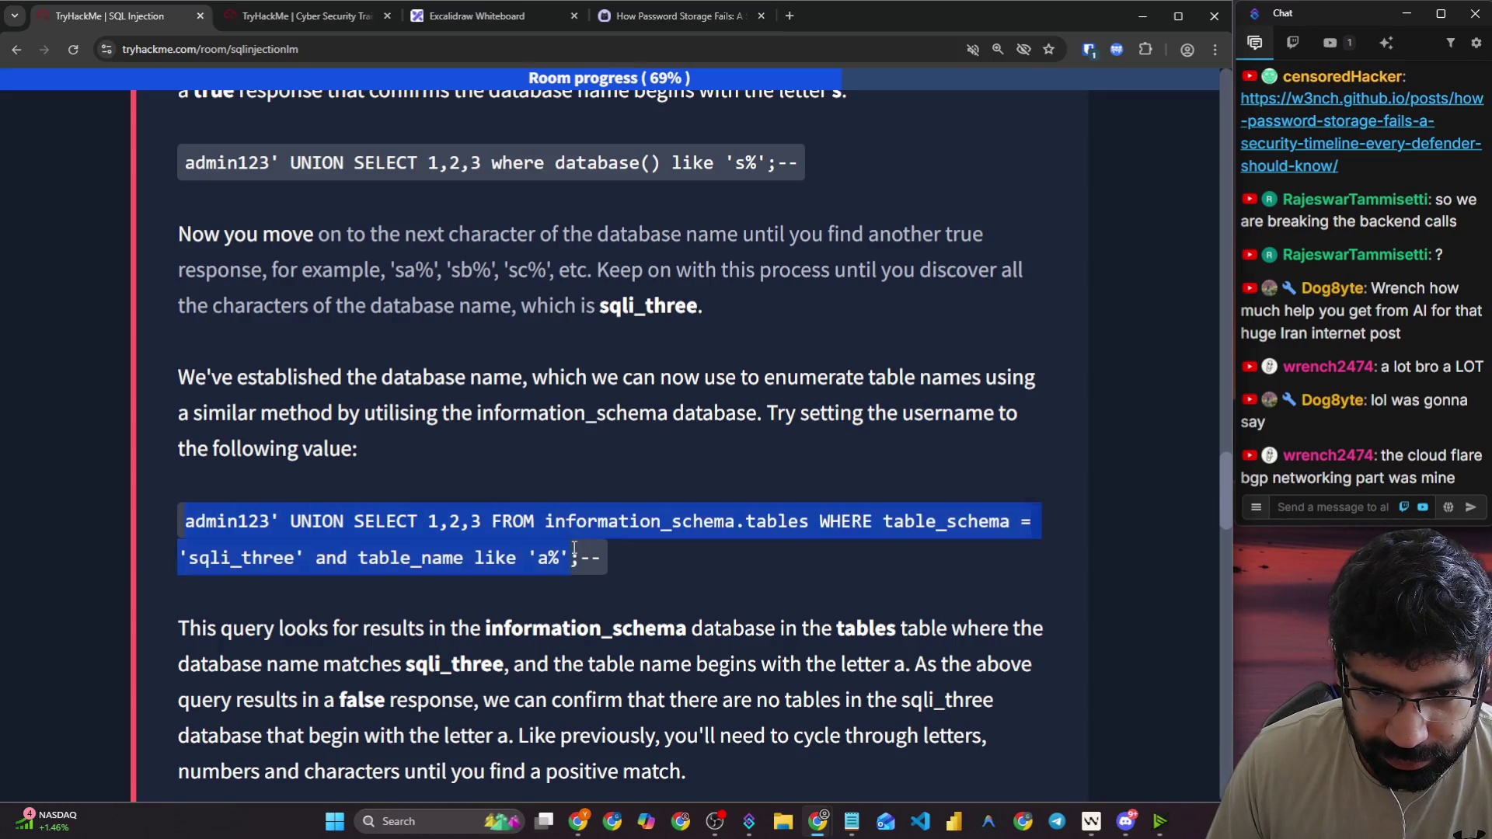
left_click(238, 377)
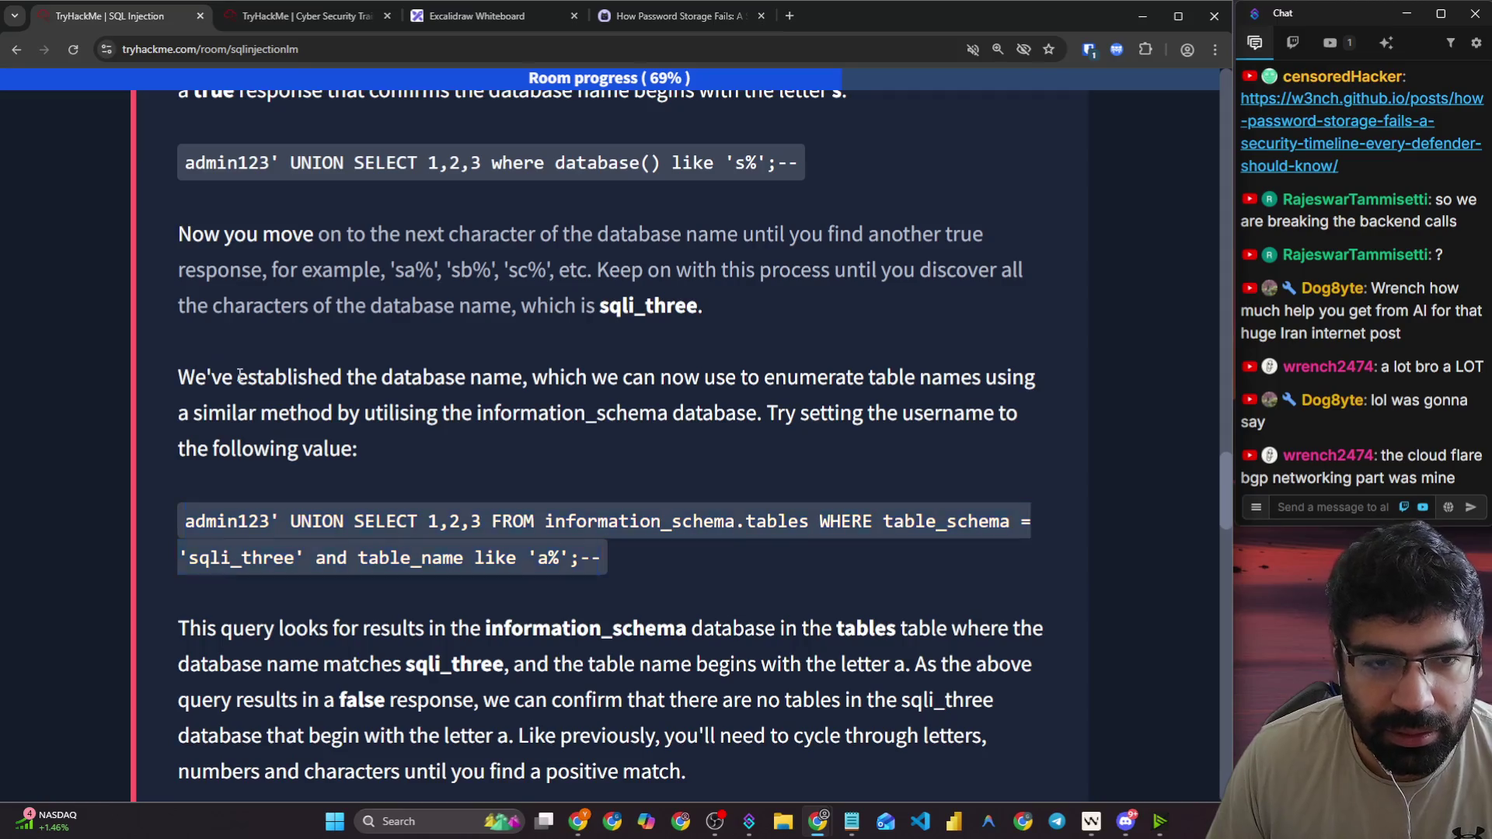
left_click_drag(496, 521, 595, 554)
left_click(531, 520)
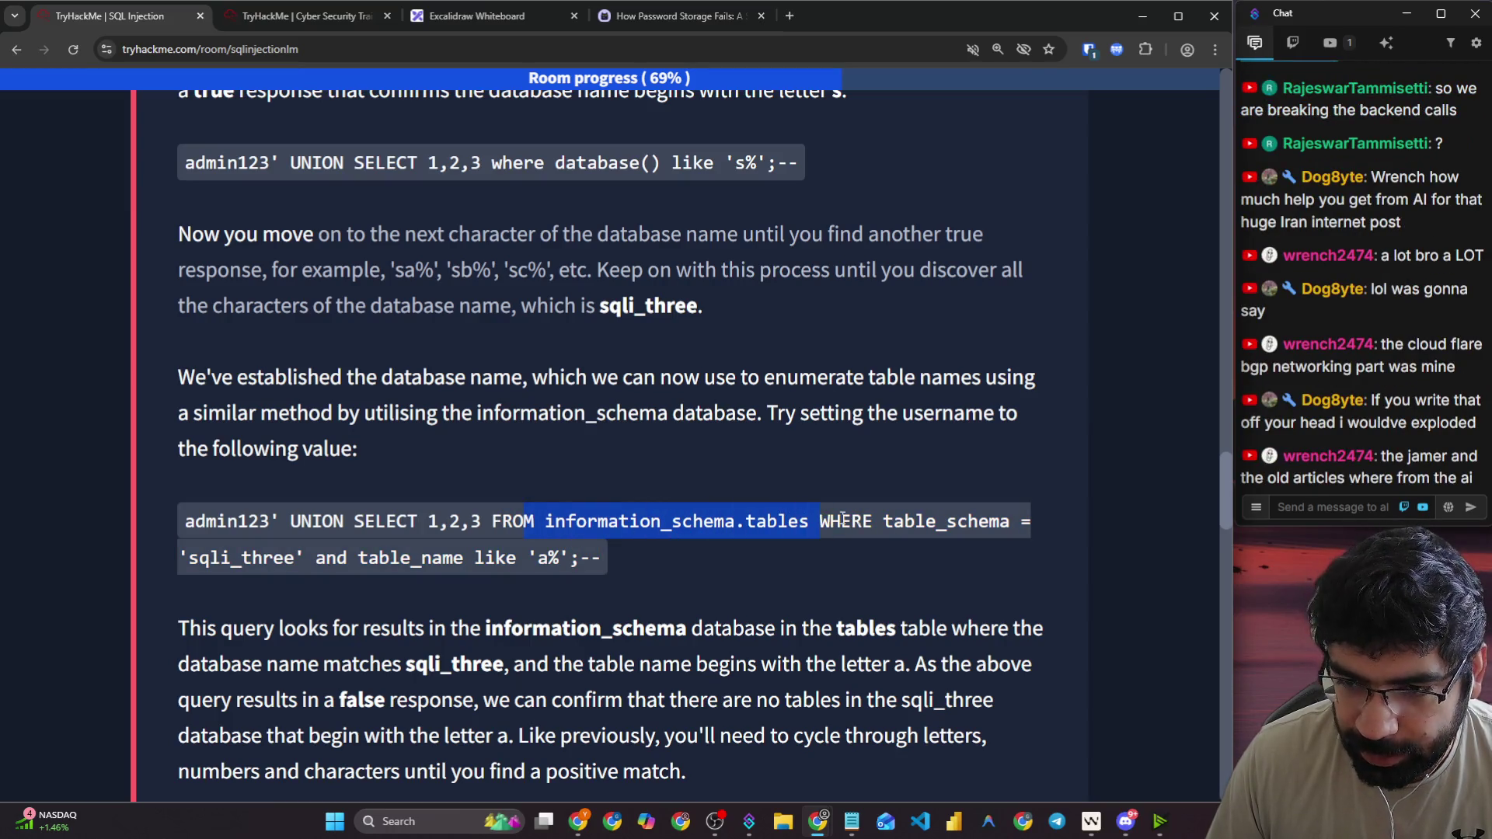
left_click_drag(208, 557, 291, 557)
left_click(293, 557)
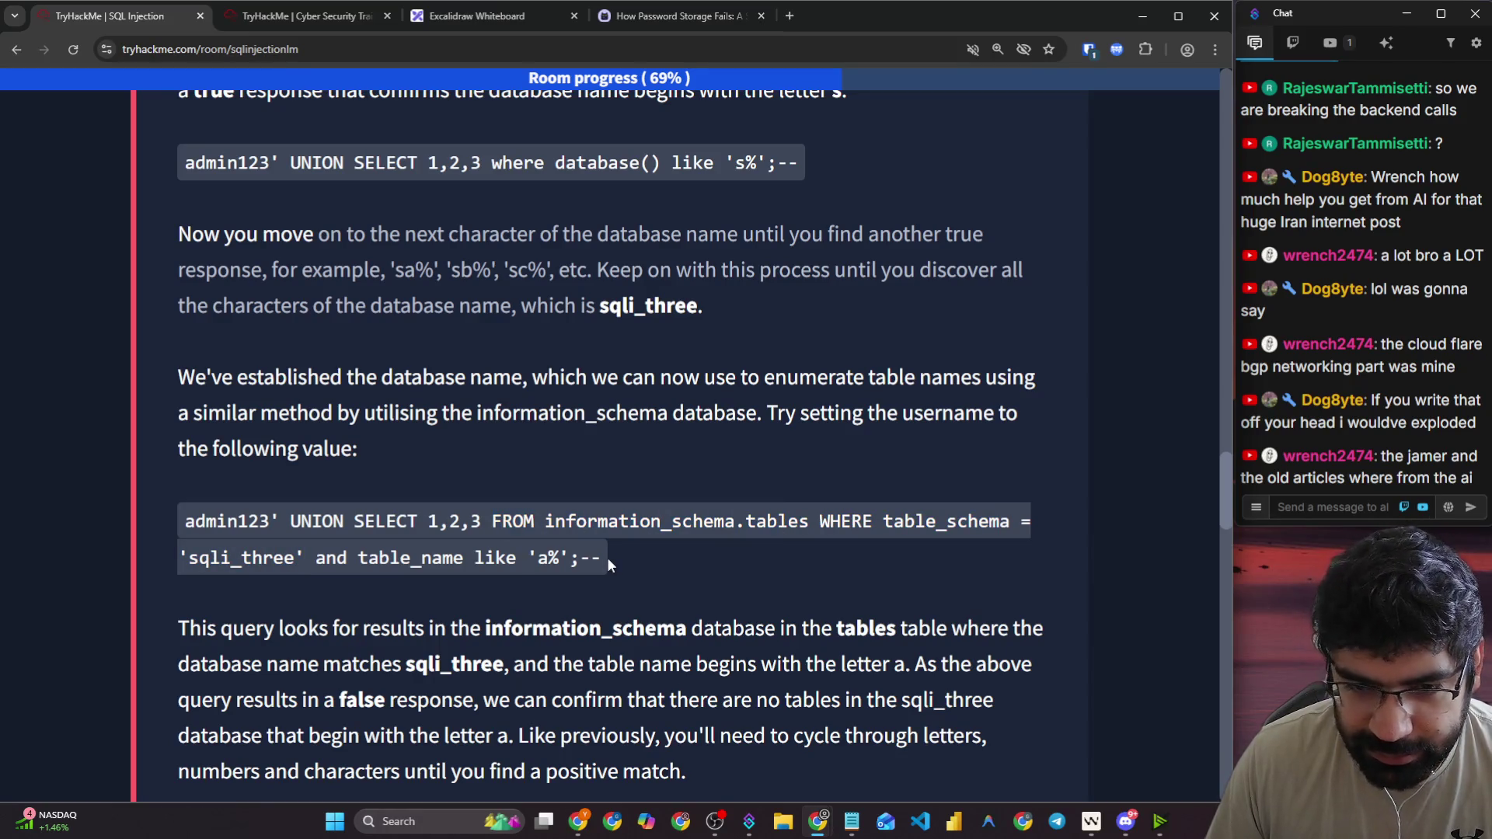
left_click_drag(599, 555, 487, 530)
key("ctrl+c")
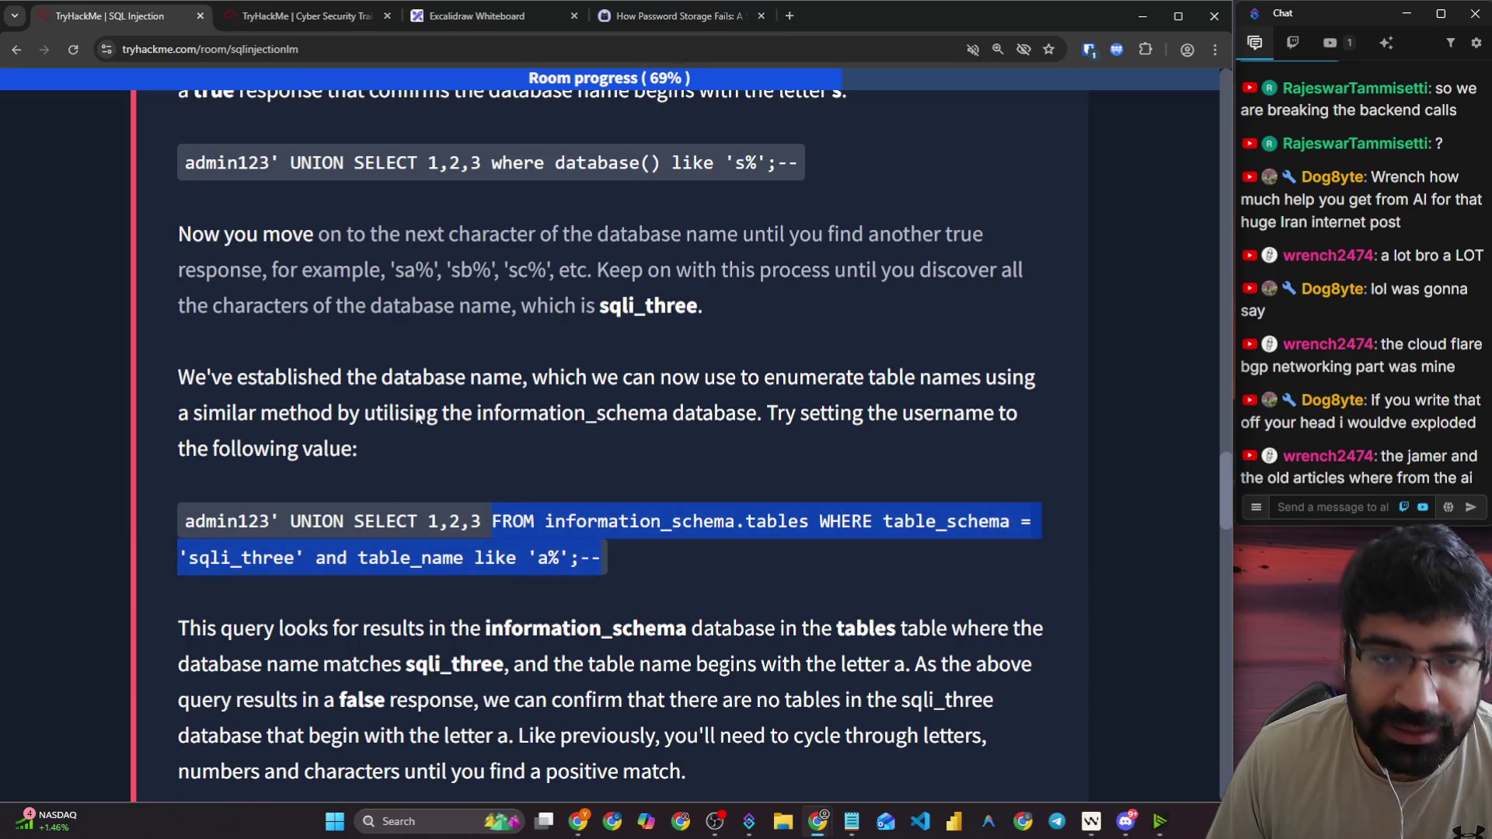
left_click(303, 17)
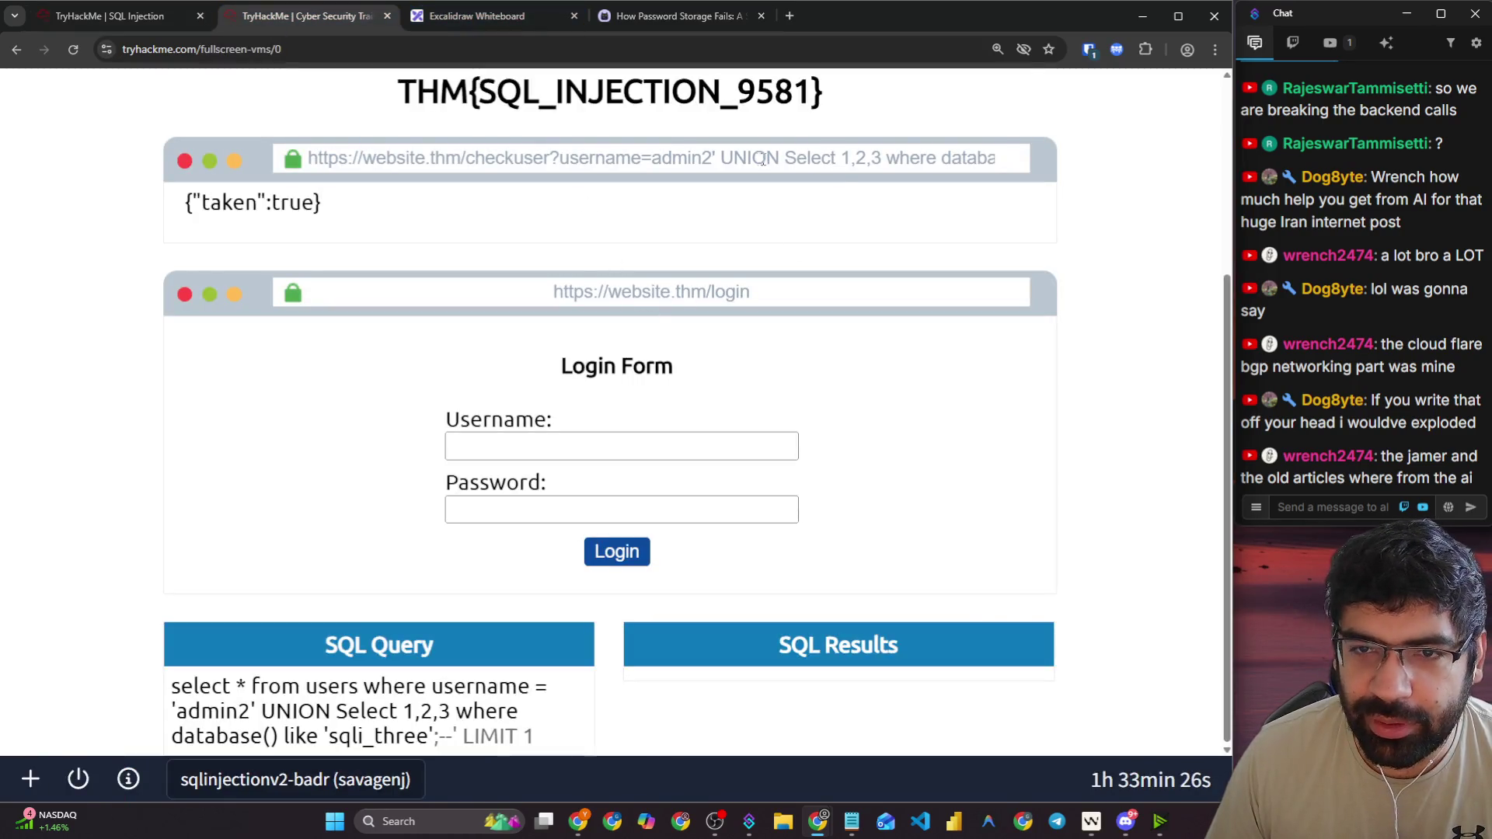
left_click_drag(722, 157, 1106, 175)
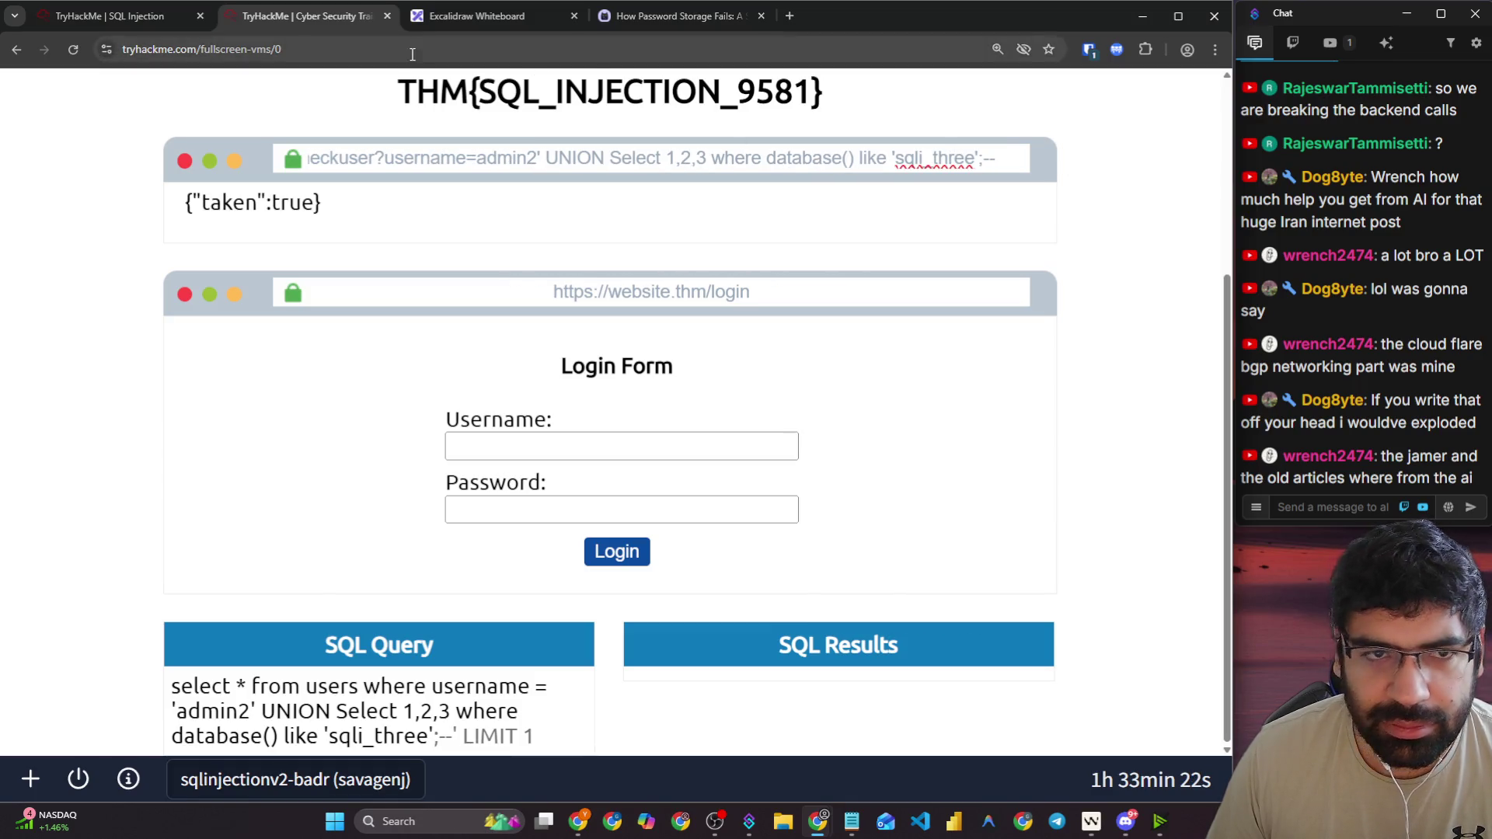
- Replace the database() condition with the information_schema.tables query for sqli_three and send it
left_click(207, 16)
left_click(316, 17)
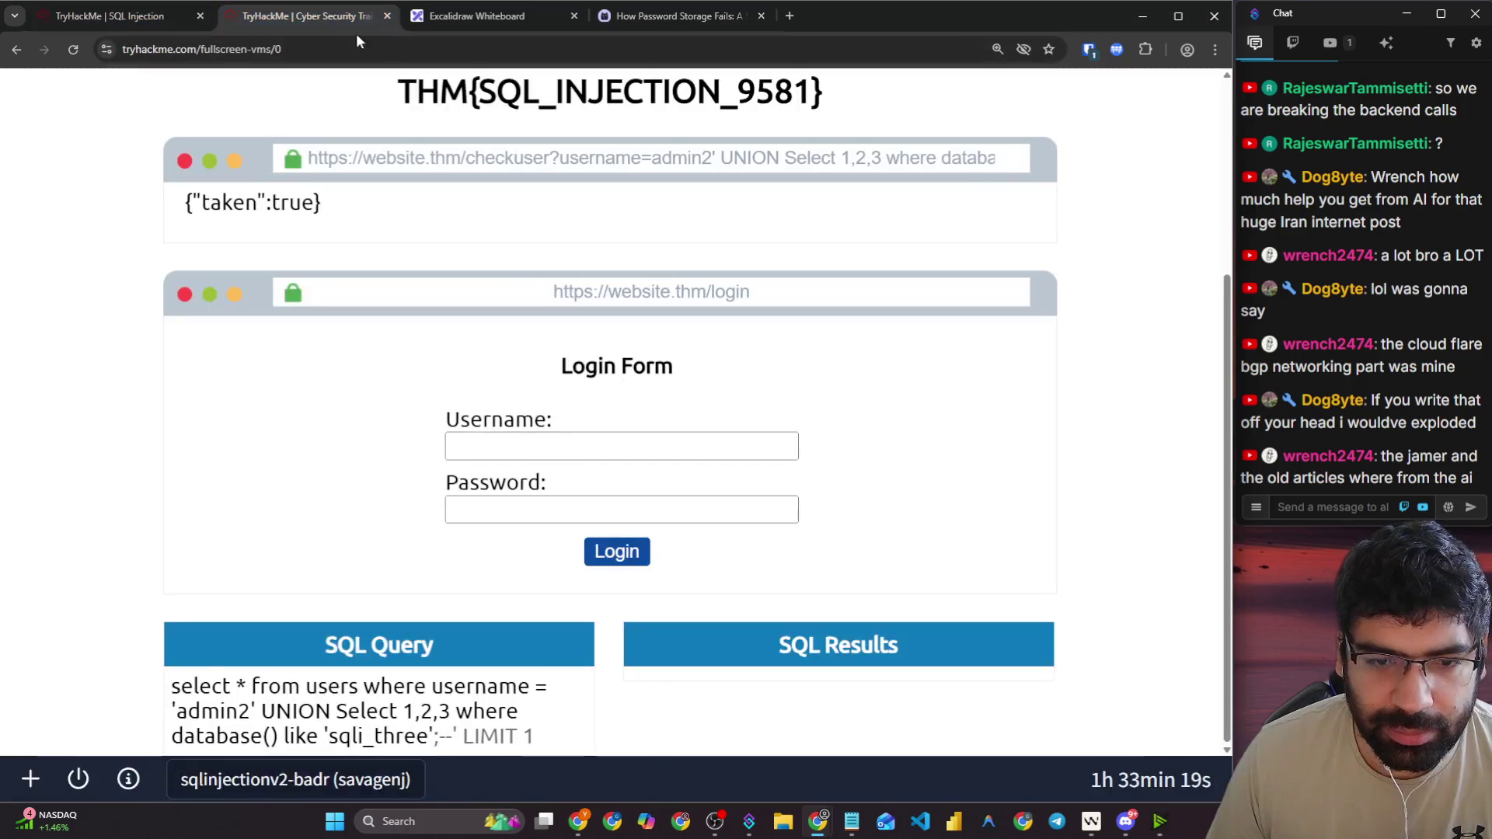
double_click(898, 163)
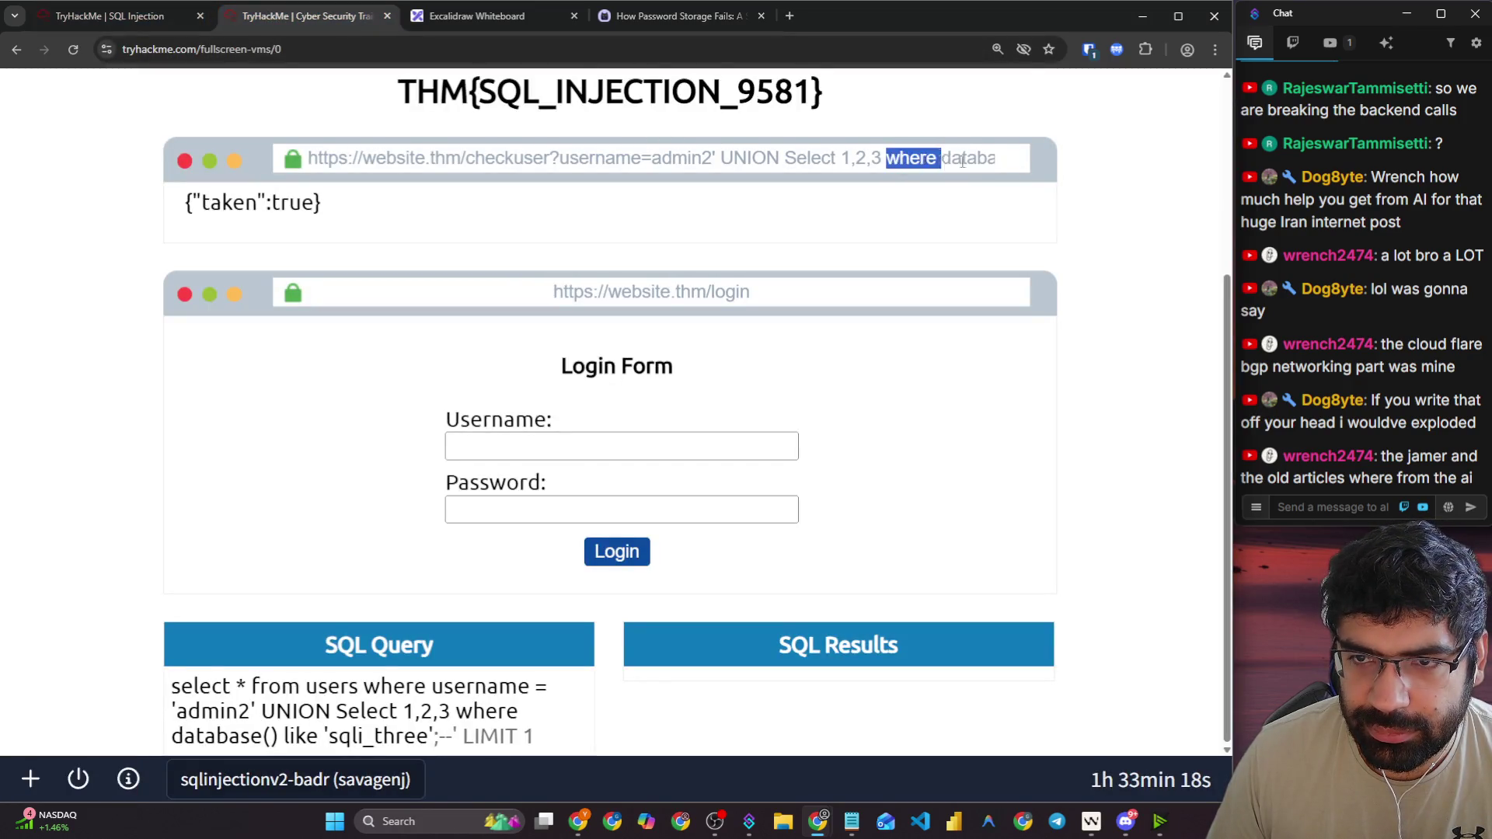
left_click_drag(898, 163, 1132, 165)
key("ctrl+v")
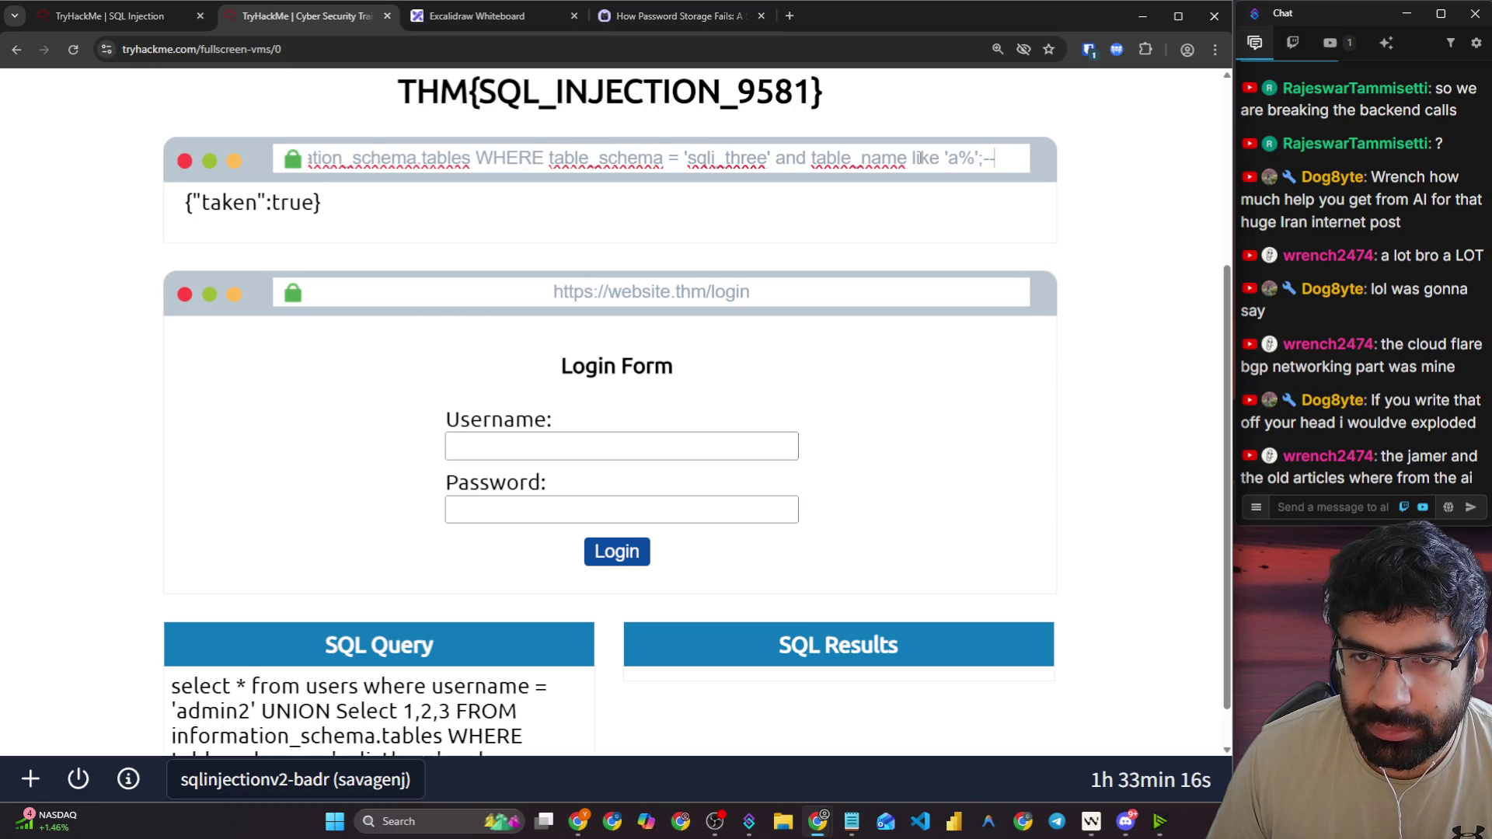
left_click_drag(518, 160, 817, 173)
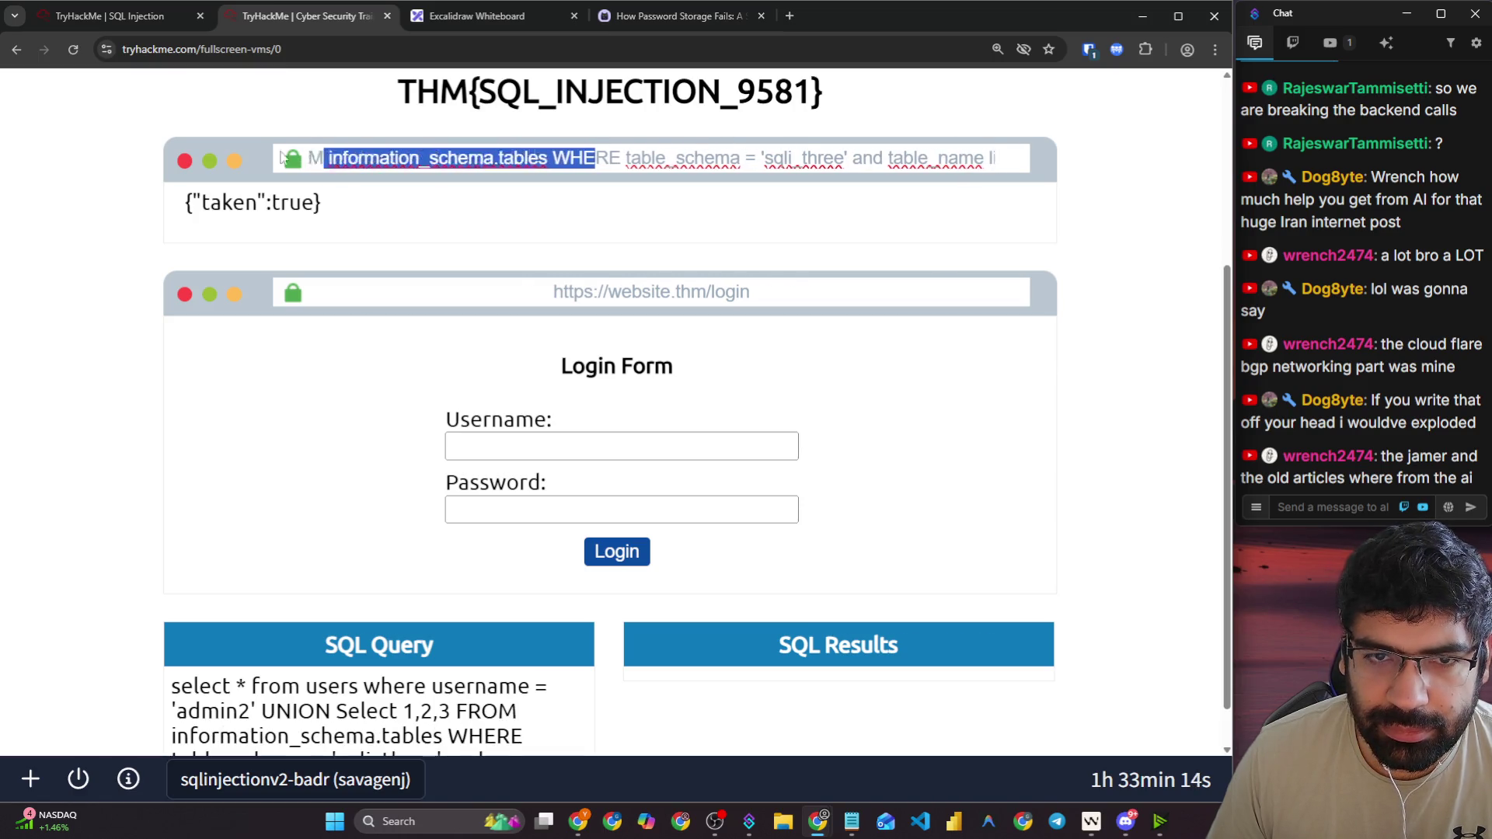
left_click(656, 178)
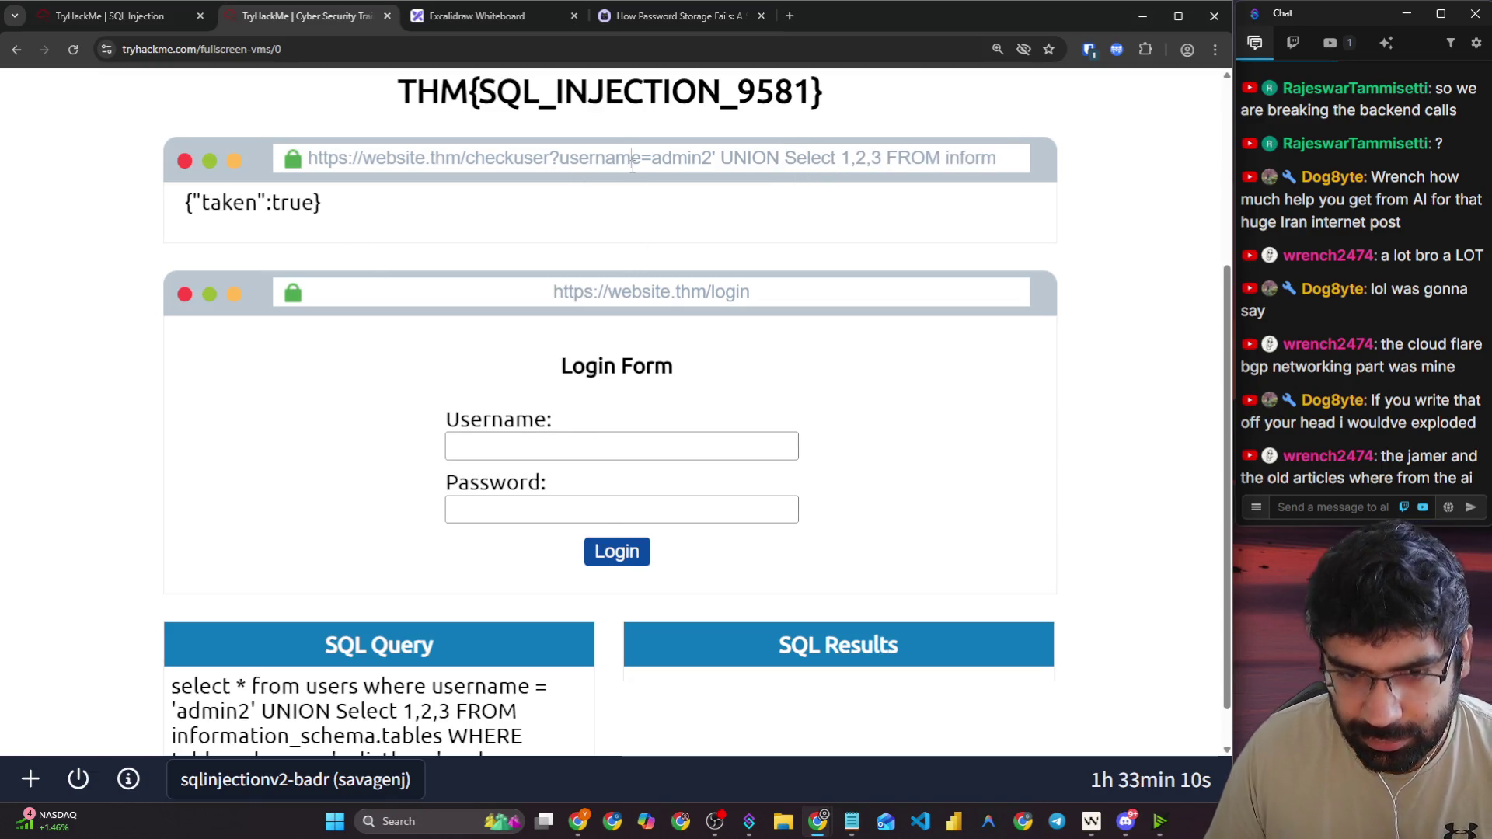
key("Return")
- Trim the table_name like pattern letter by letter, resending until it reads '%' with taken true
left_click_drag(686, 160, 1034, 180)
left_click(965, 159)
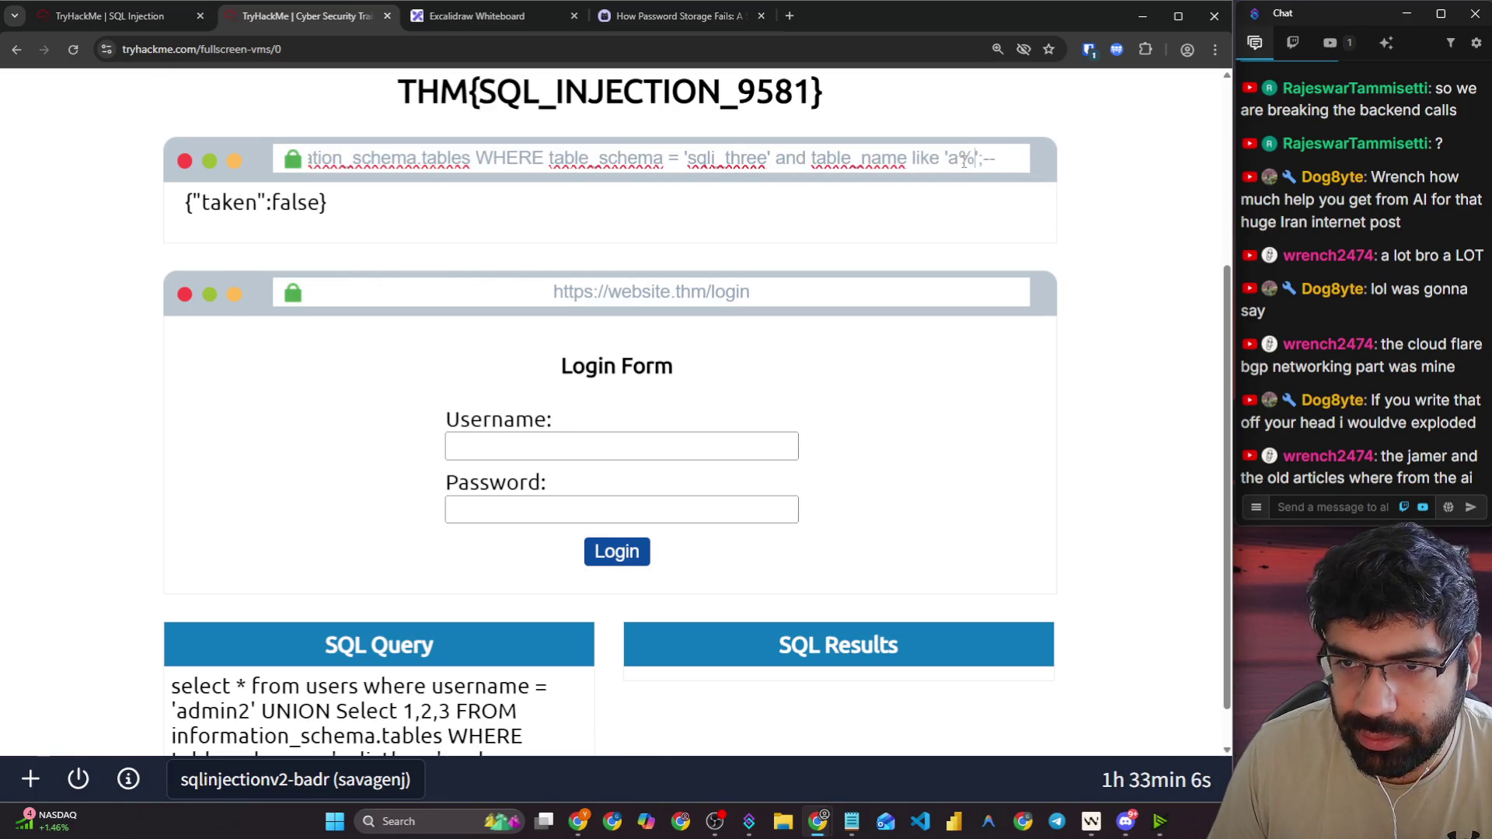
key("BackSpace")
type("s")
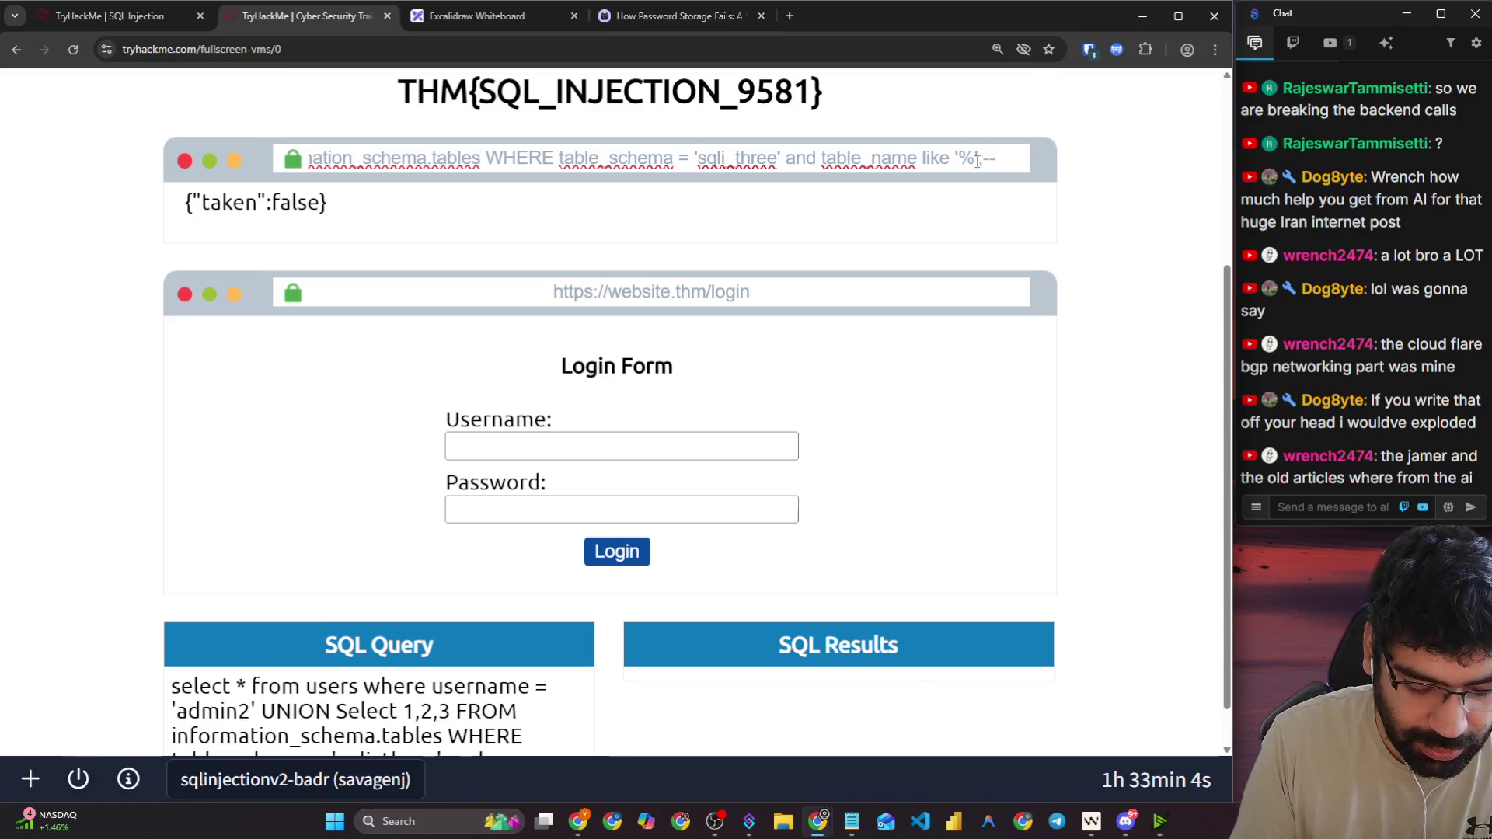
key("BackSpace")
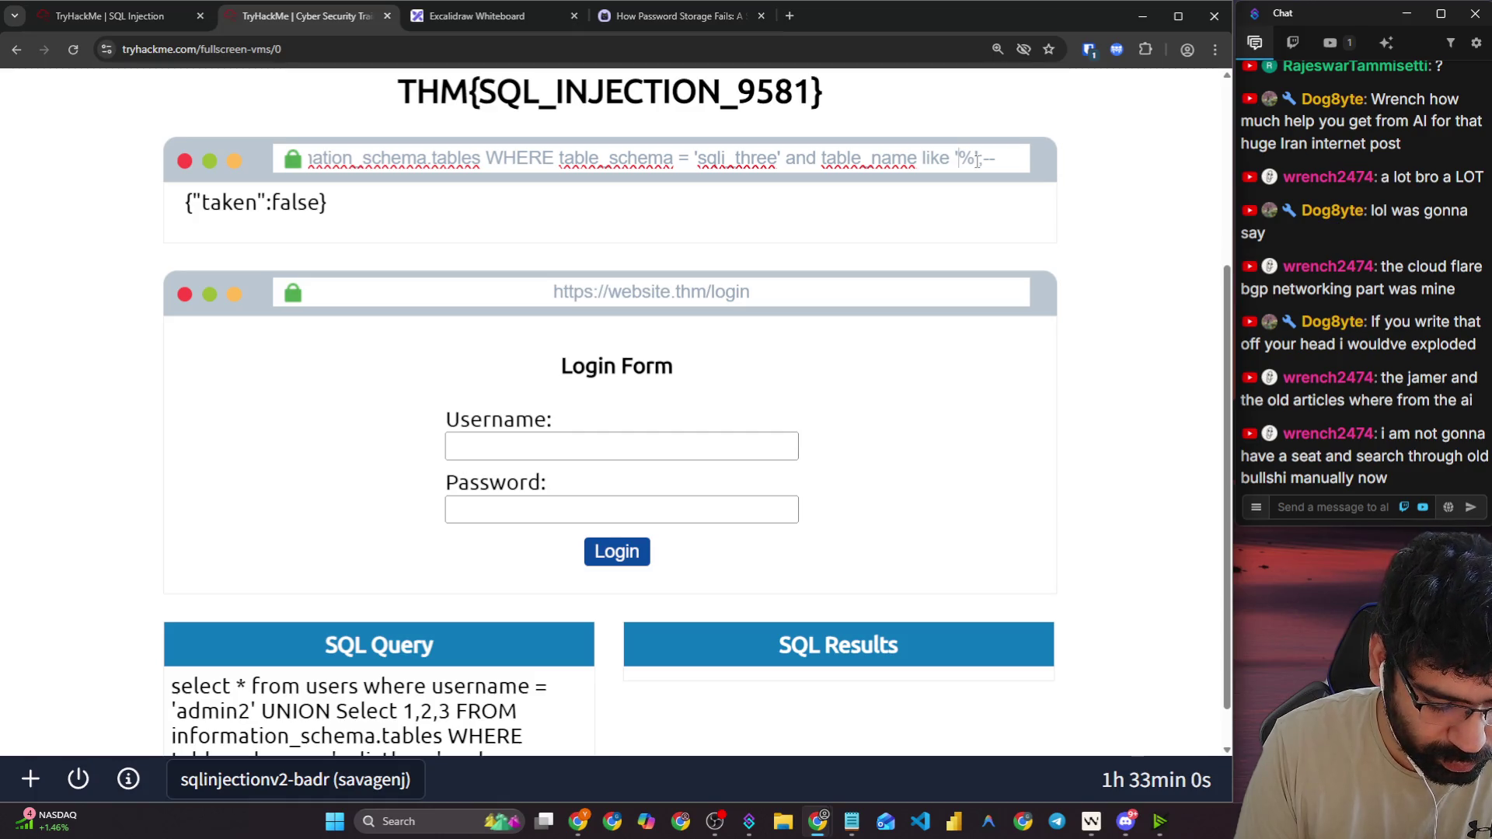
type("u")
key("Return")
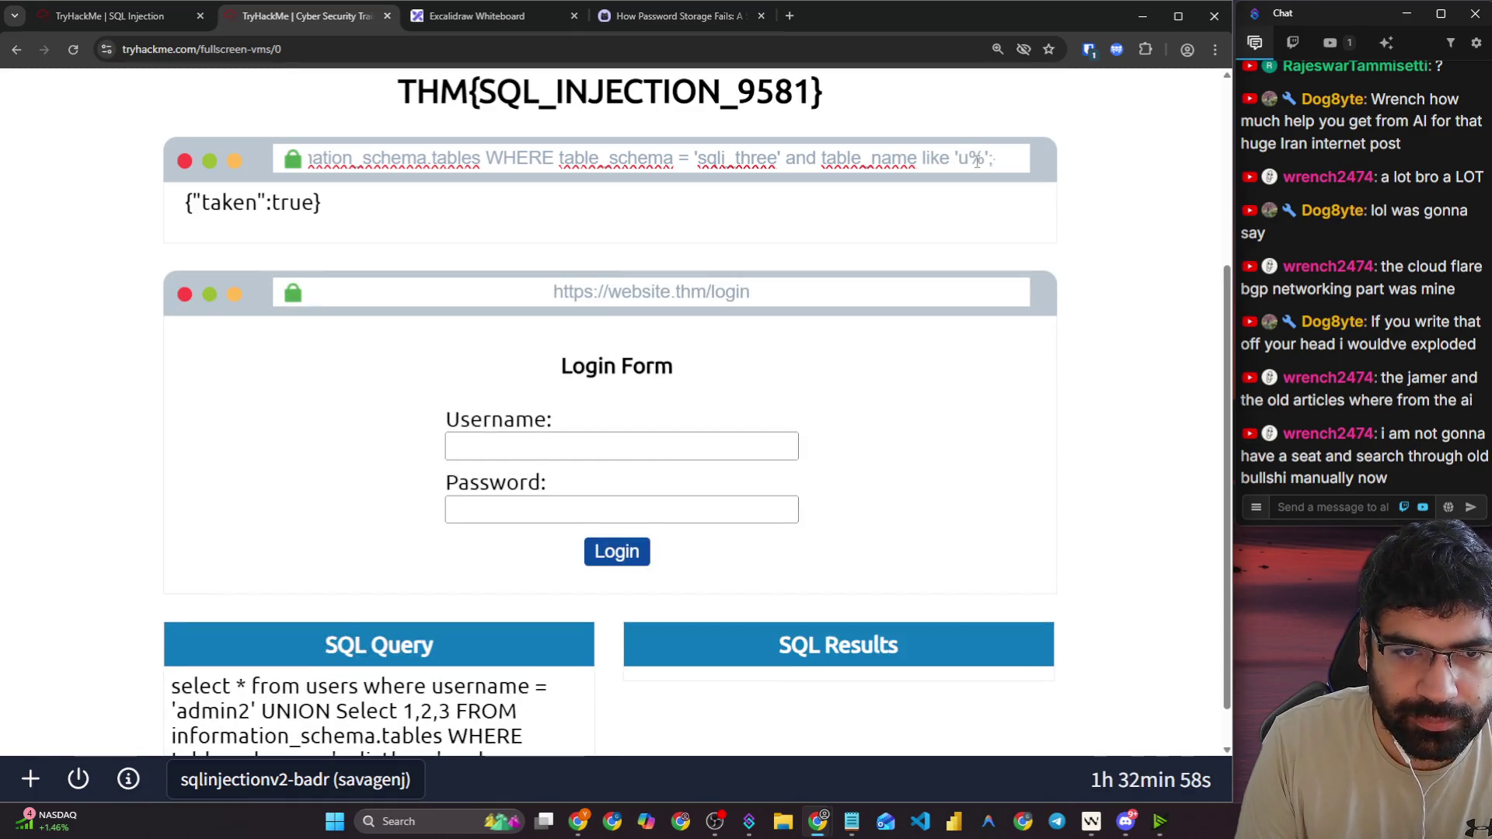
key("BackSpace")
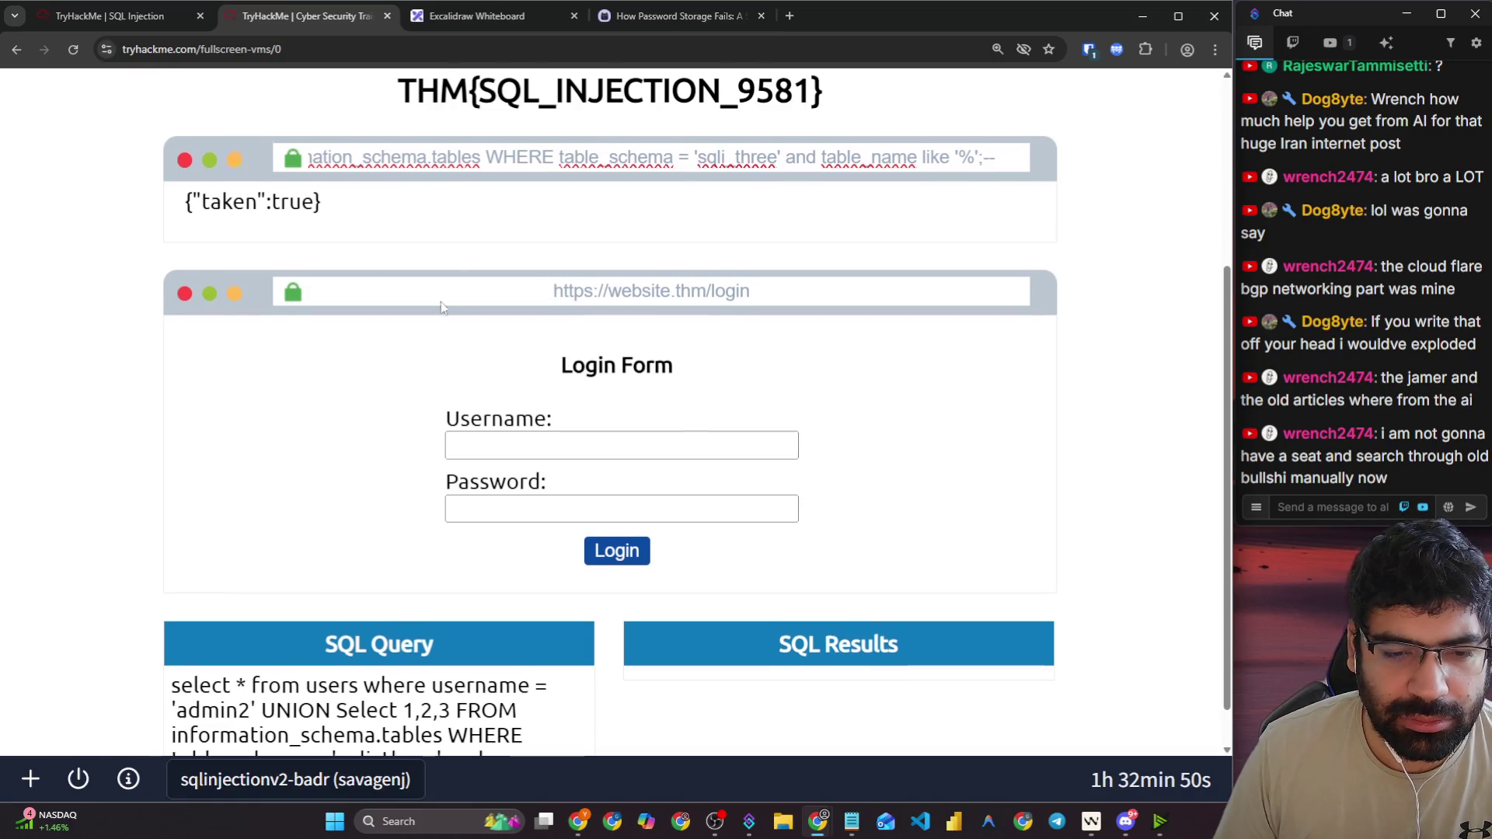
scroll(440, 310, "down", 1)
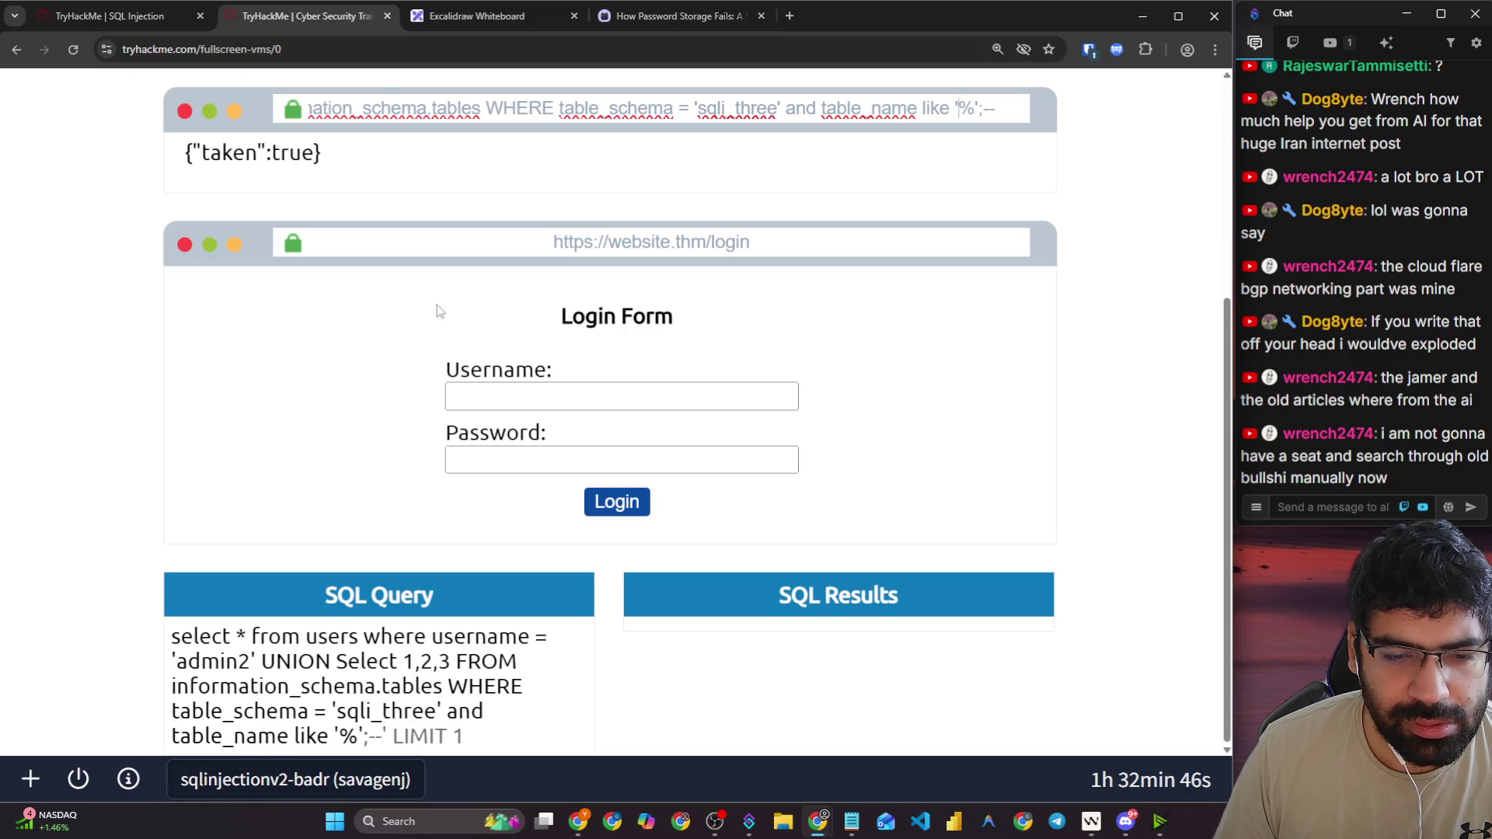
left_click(116, 21)
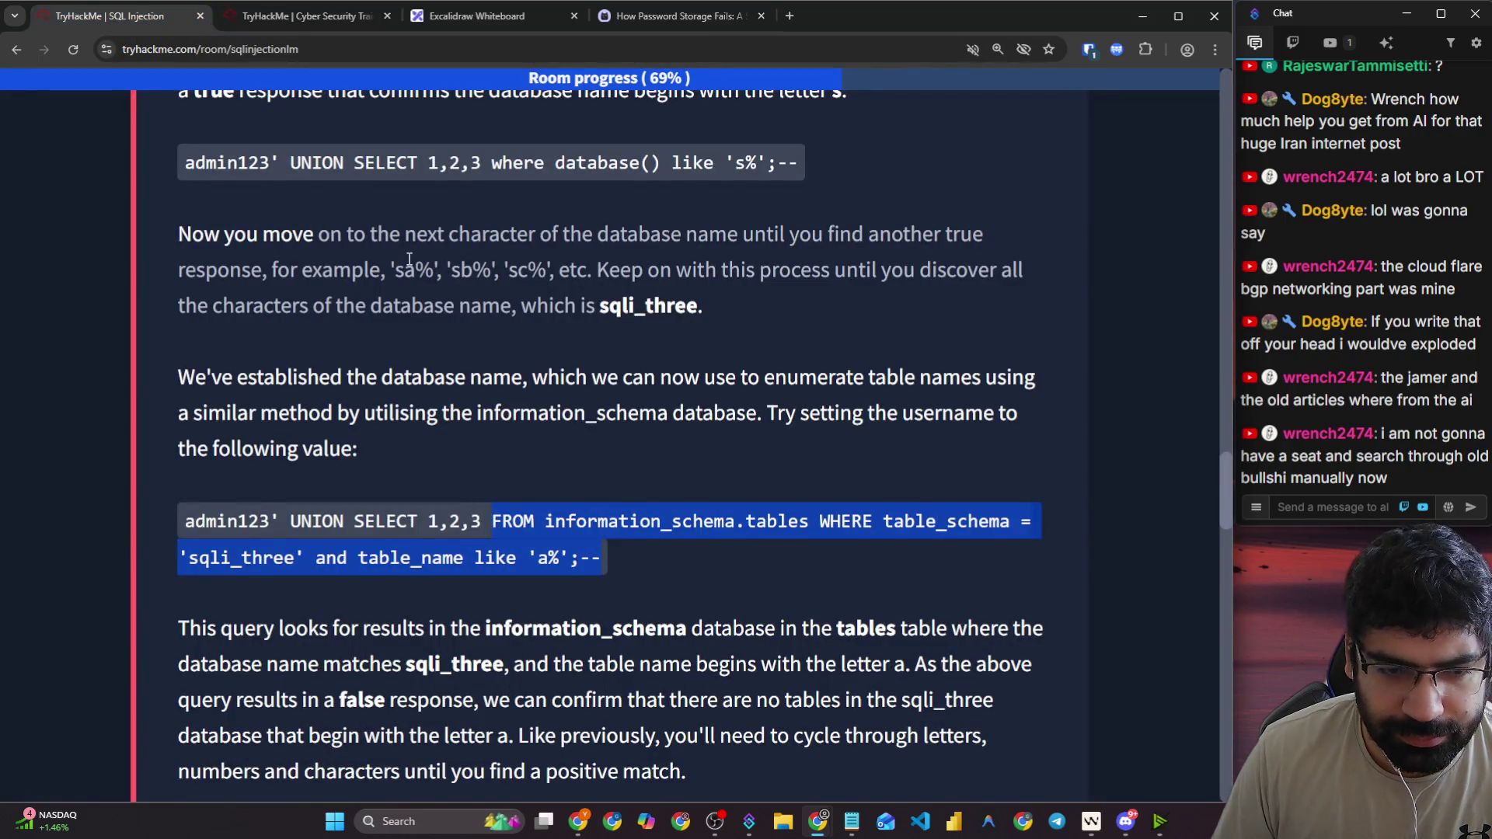
scroll(410, 258, "down", 2)
left_click(408, 258)
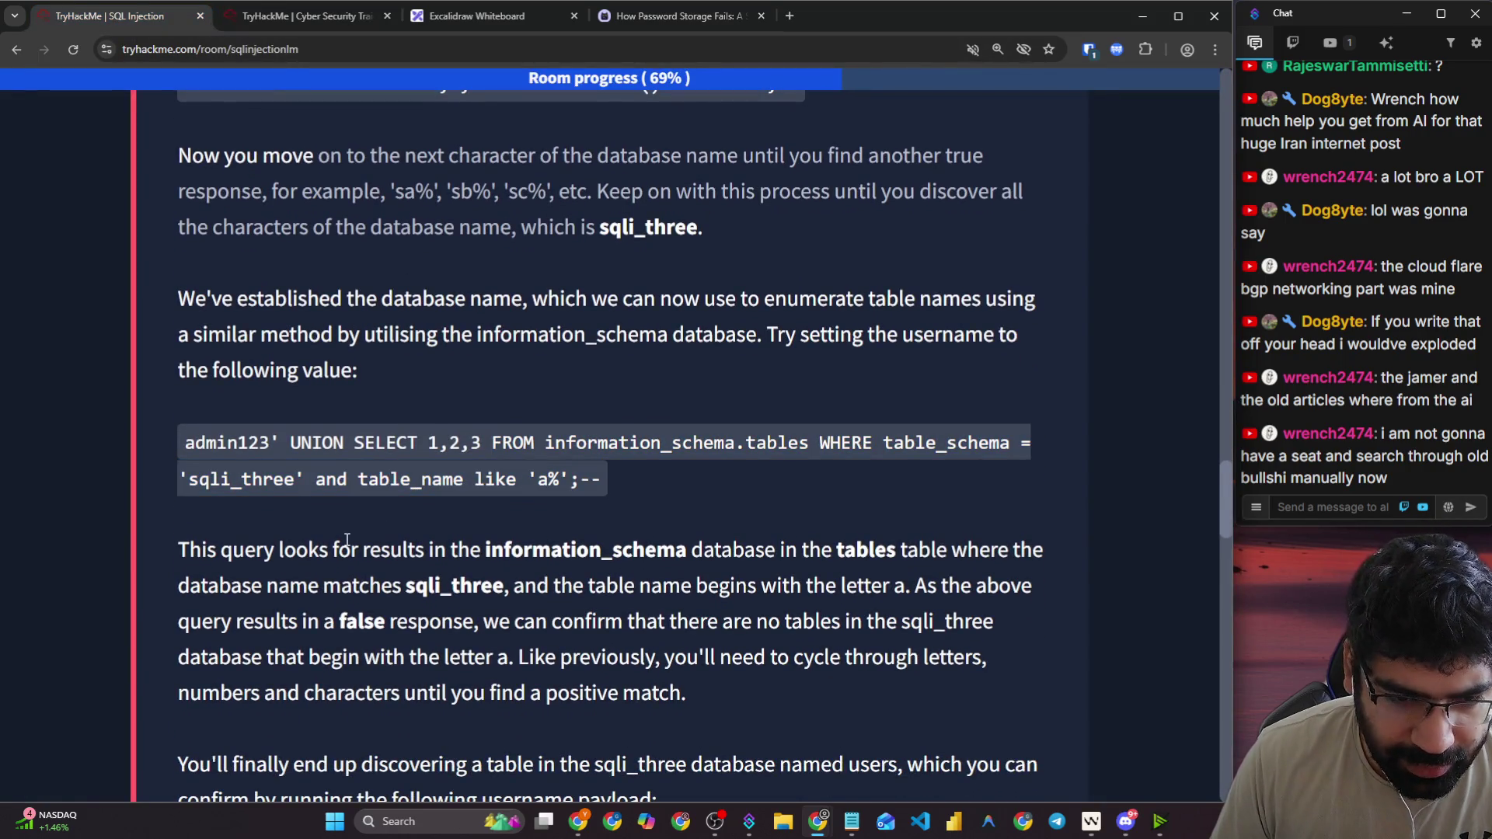
left_click_drag(348, 539, 690, 546)
left_click_drag(803, 548, 947, 550)
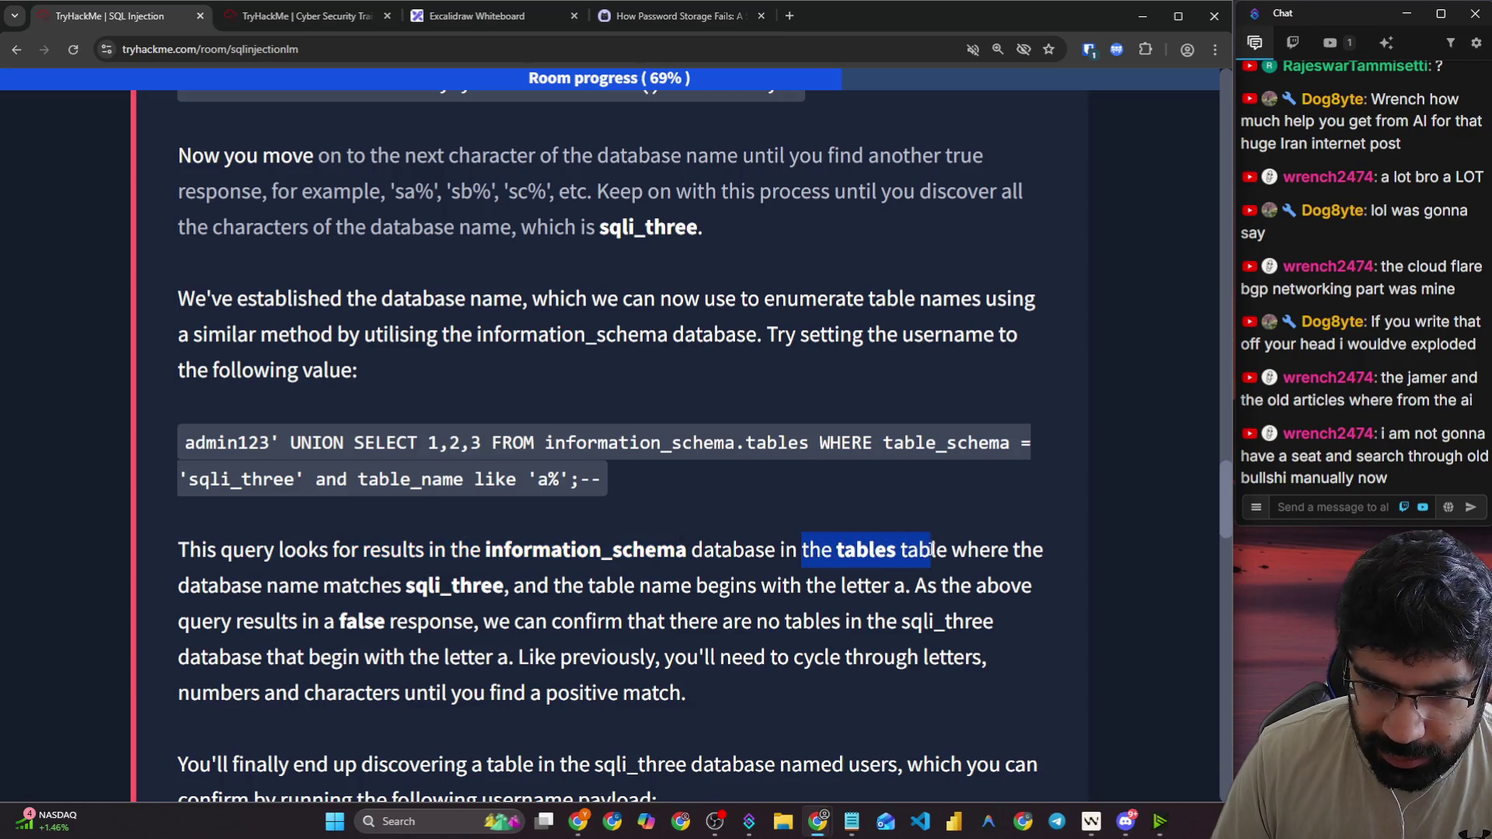
left_click(970, 590)
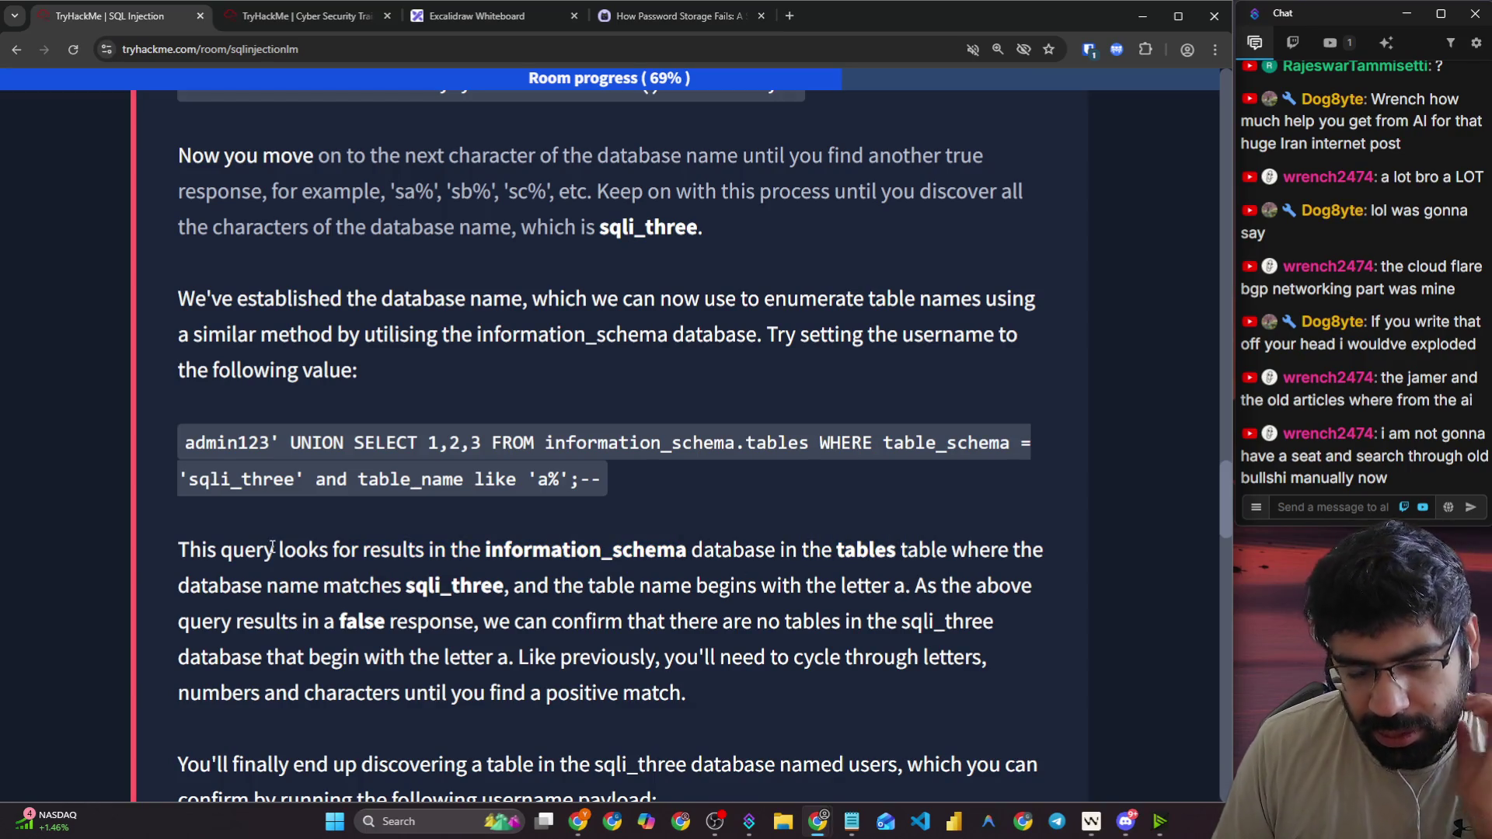
left_click_drag(178, 549, 1011, 551)
left_click_drag(339, 585, 1031, 587)
left_click_drag(236, 621, 540, 624)
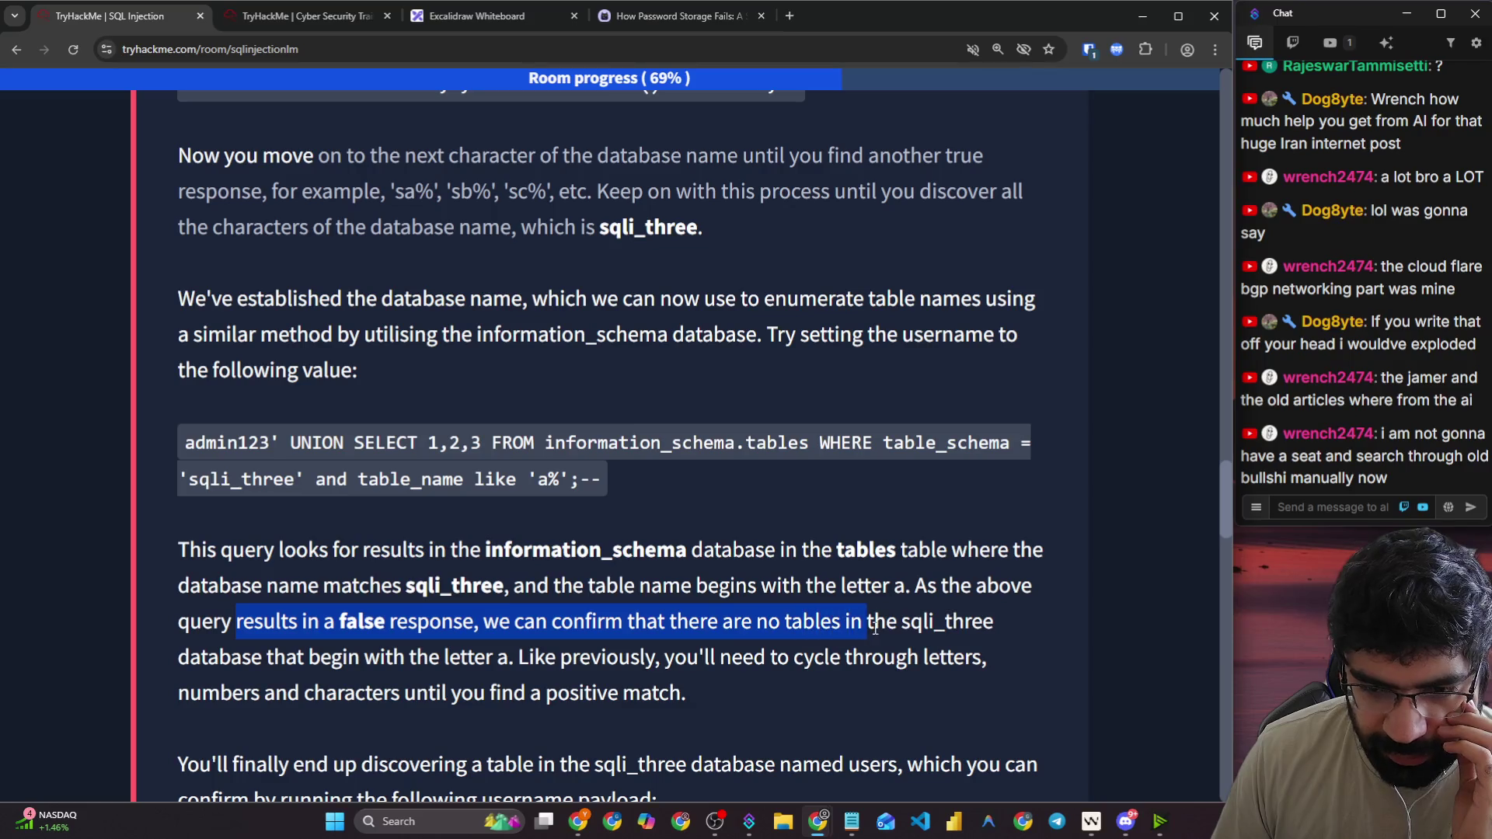
left_click_drag(540, 623, 936, 623)
scroll(392, 617, "down", 3)
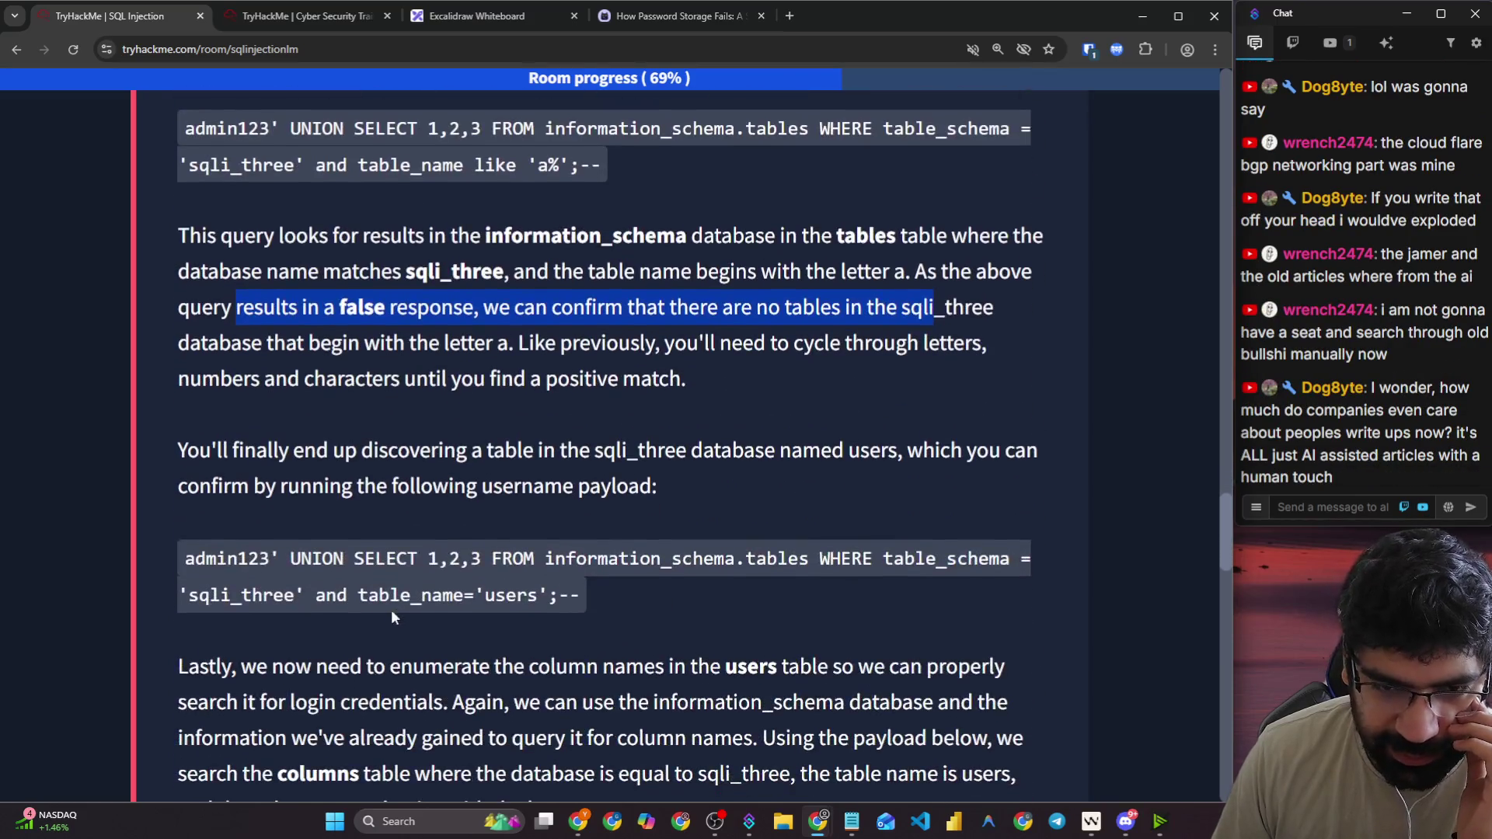
left_click_drag(543, 343, 938, 346)
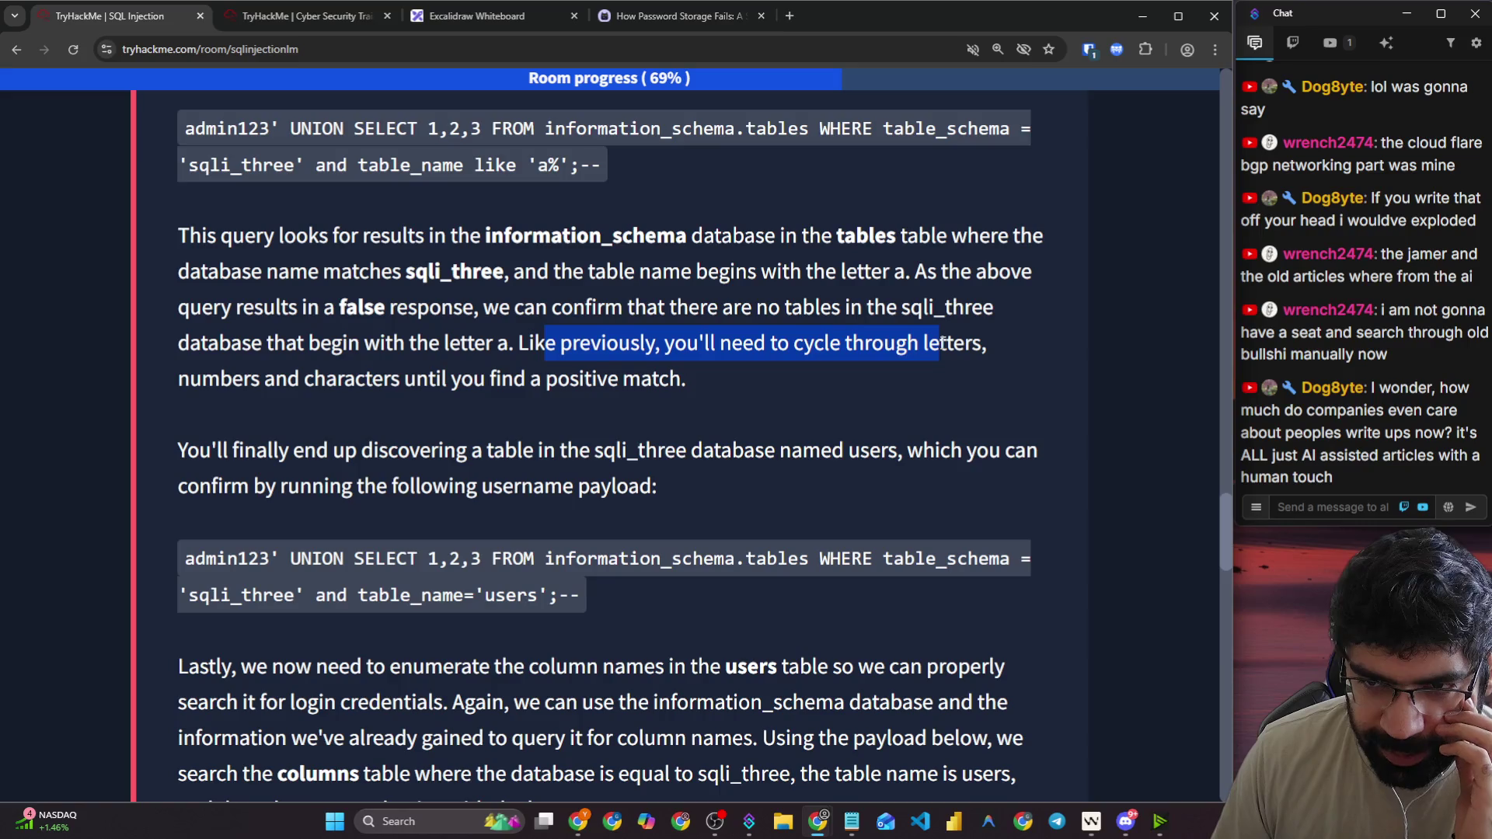
left_click_drag(178, 456, 900, 455)
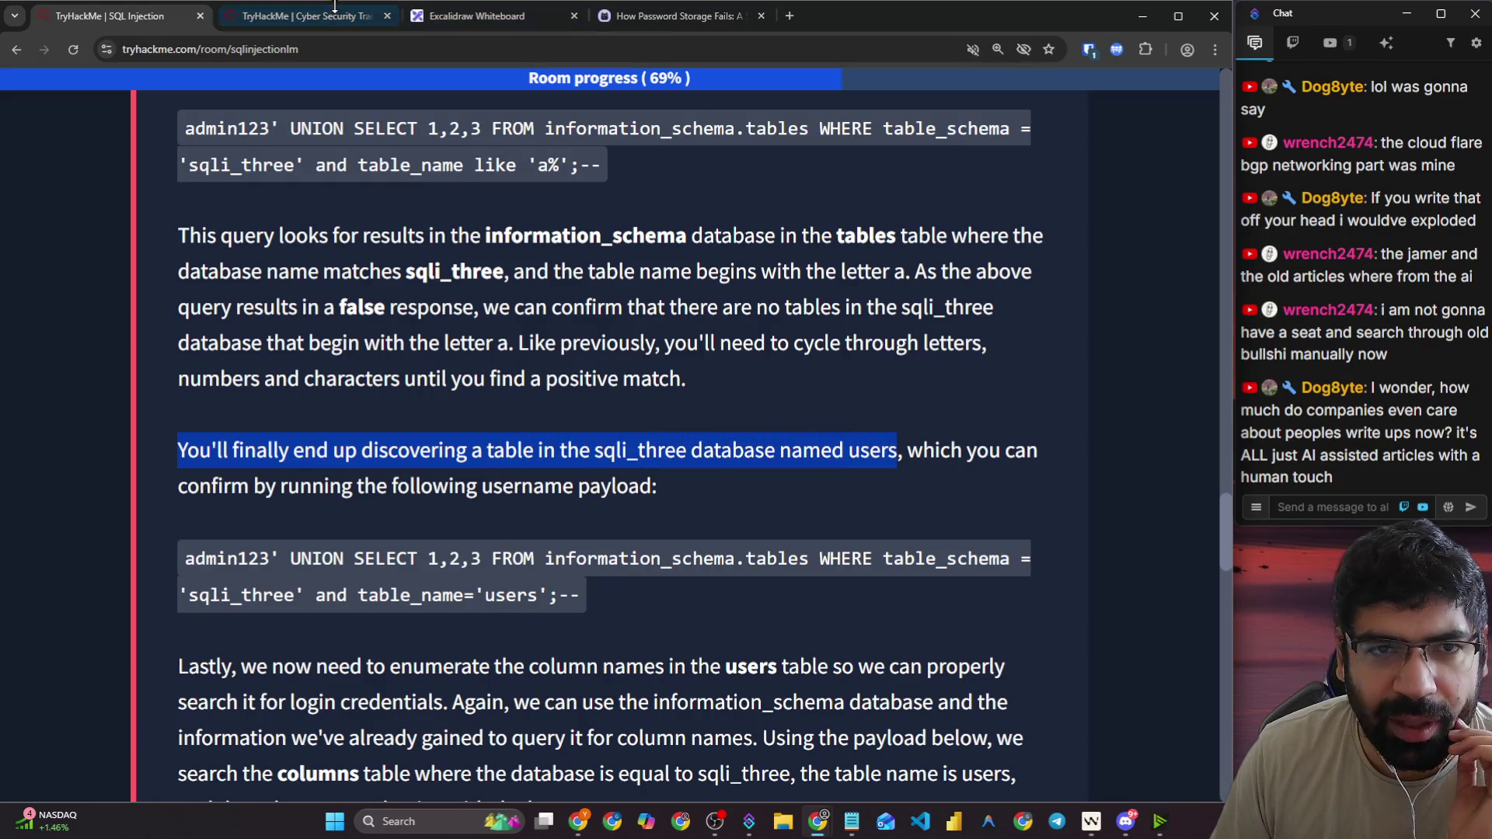
left_click(303, 16)
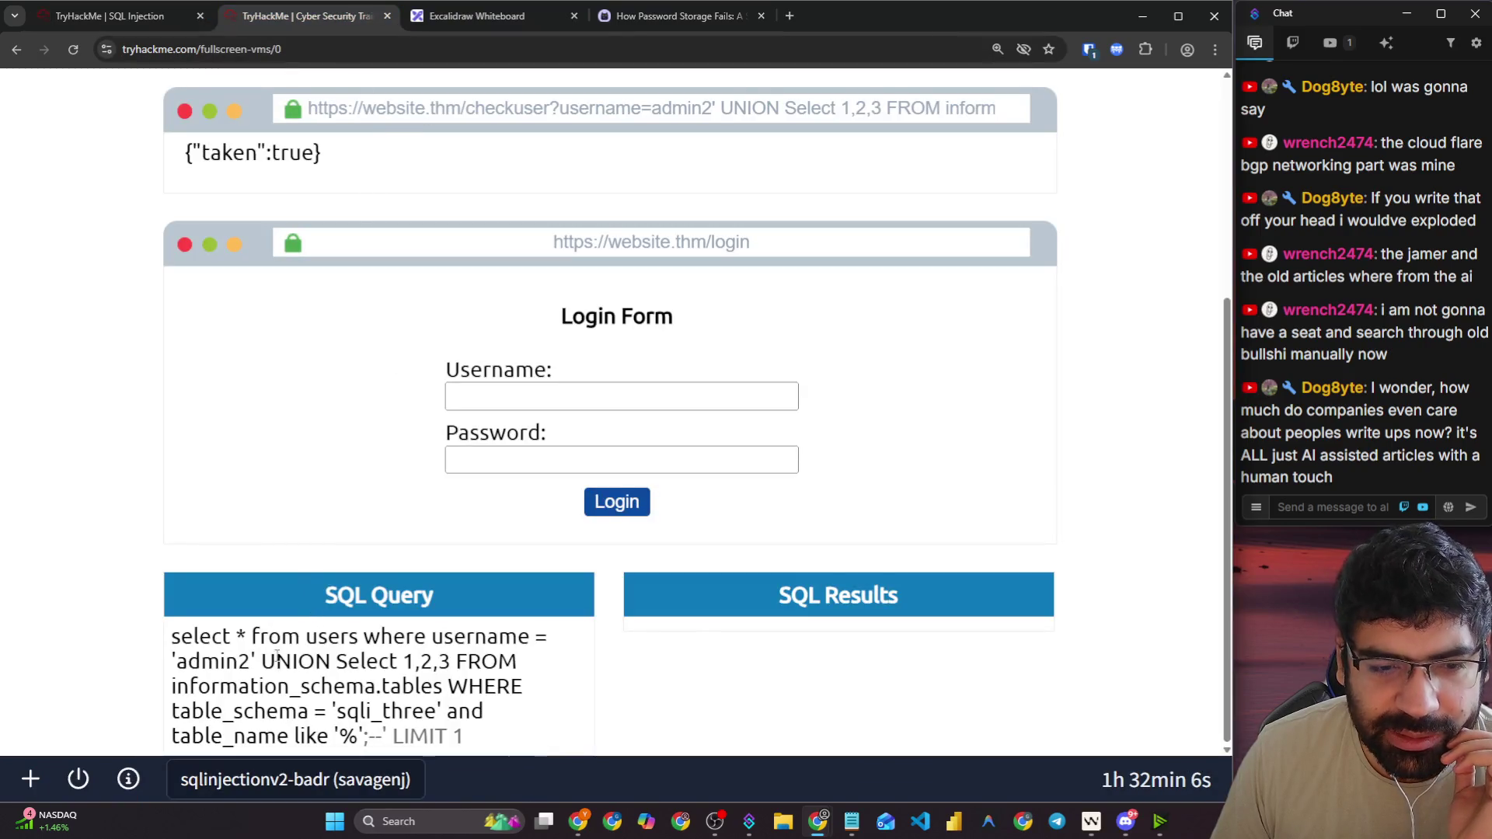
double_click(355, 640)
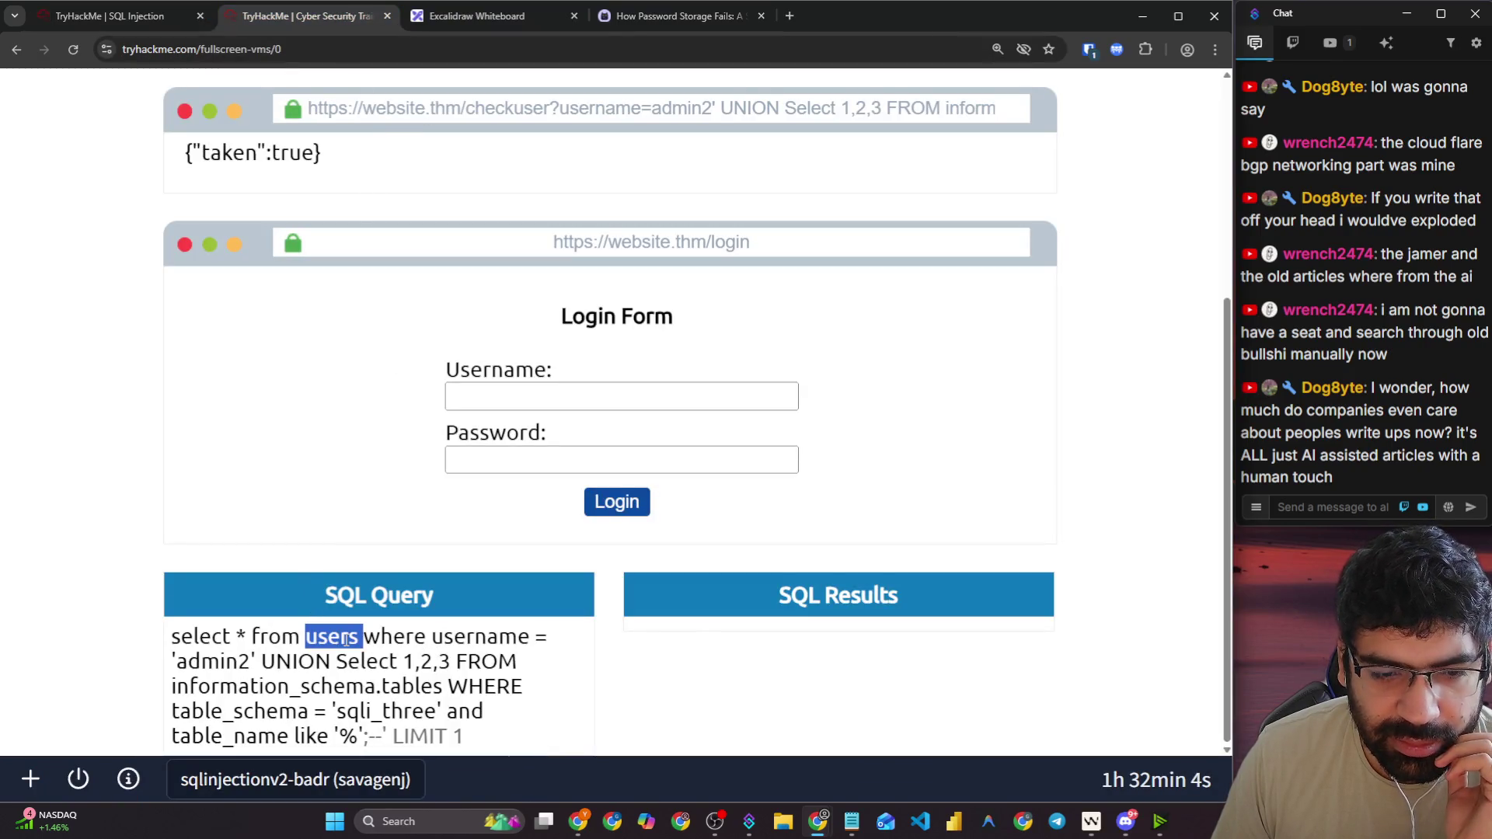
left_click(120, 18)
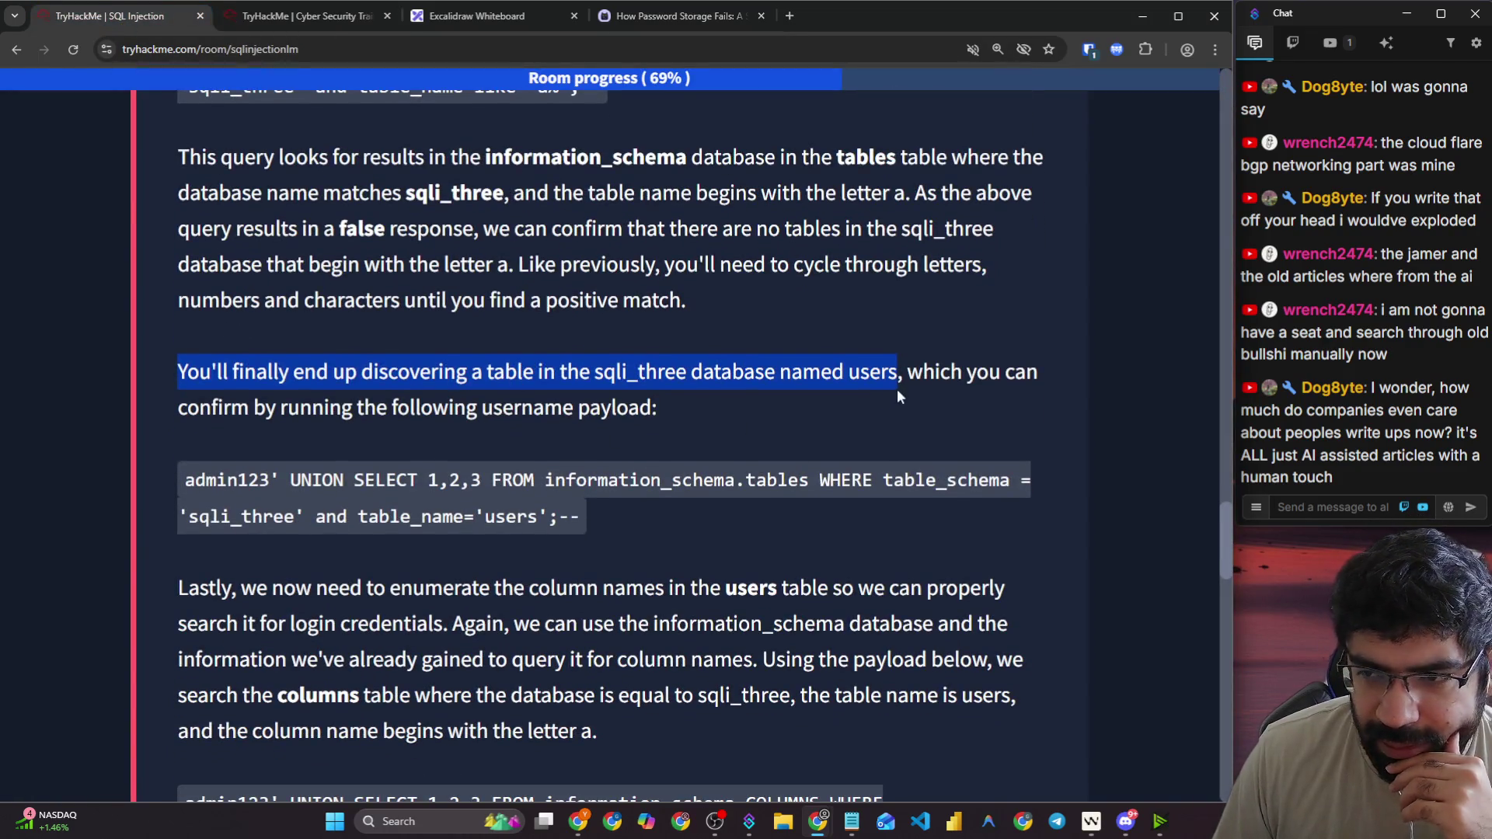
- Read the users-table confirmation sentence and its table_name='users' payload
left_click(909, 394)
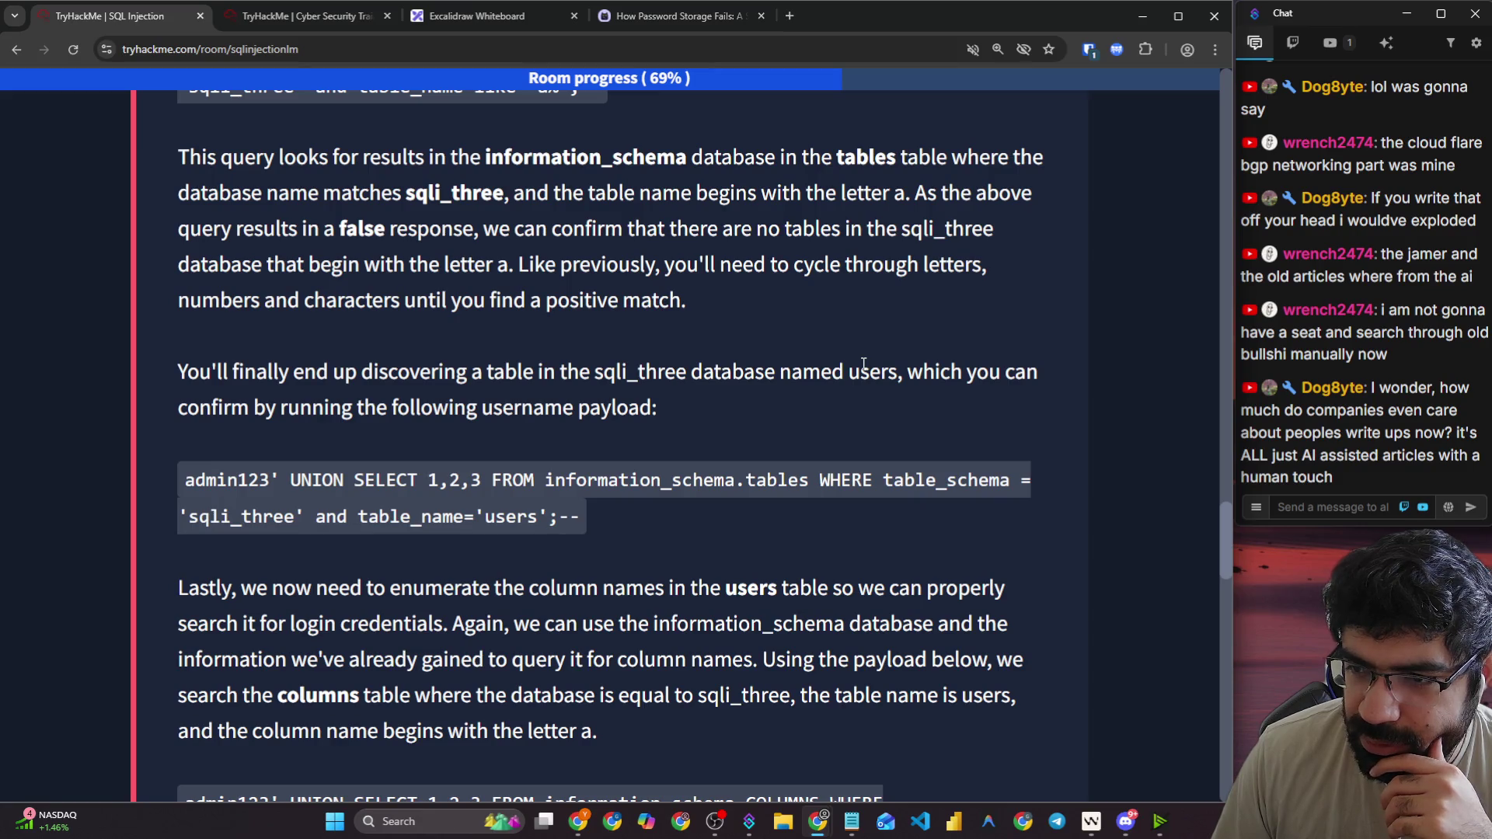
left_click_drag(863, 371, 1041, 370)
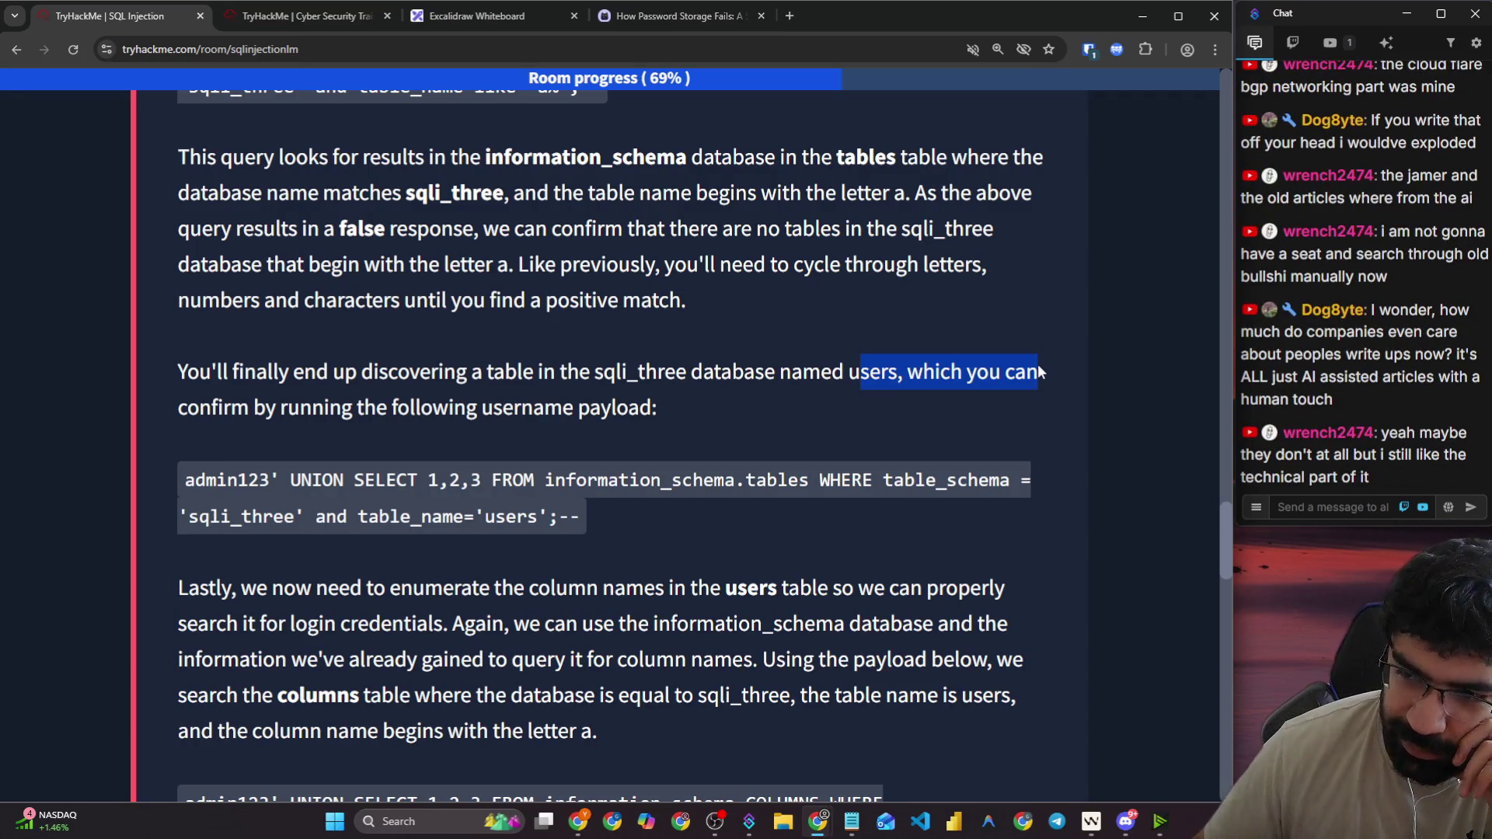
left_click(946, 369)
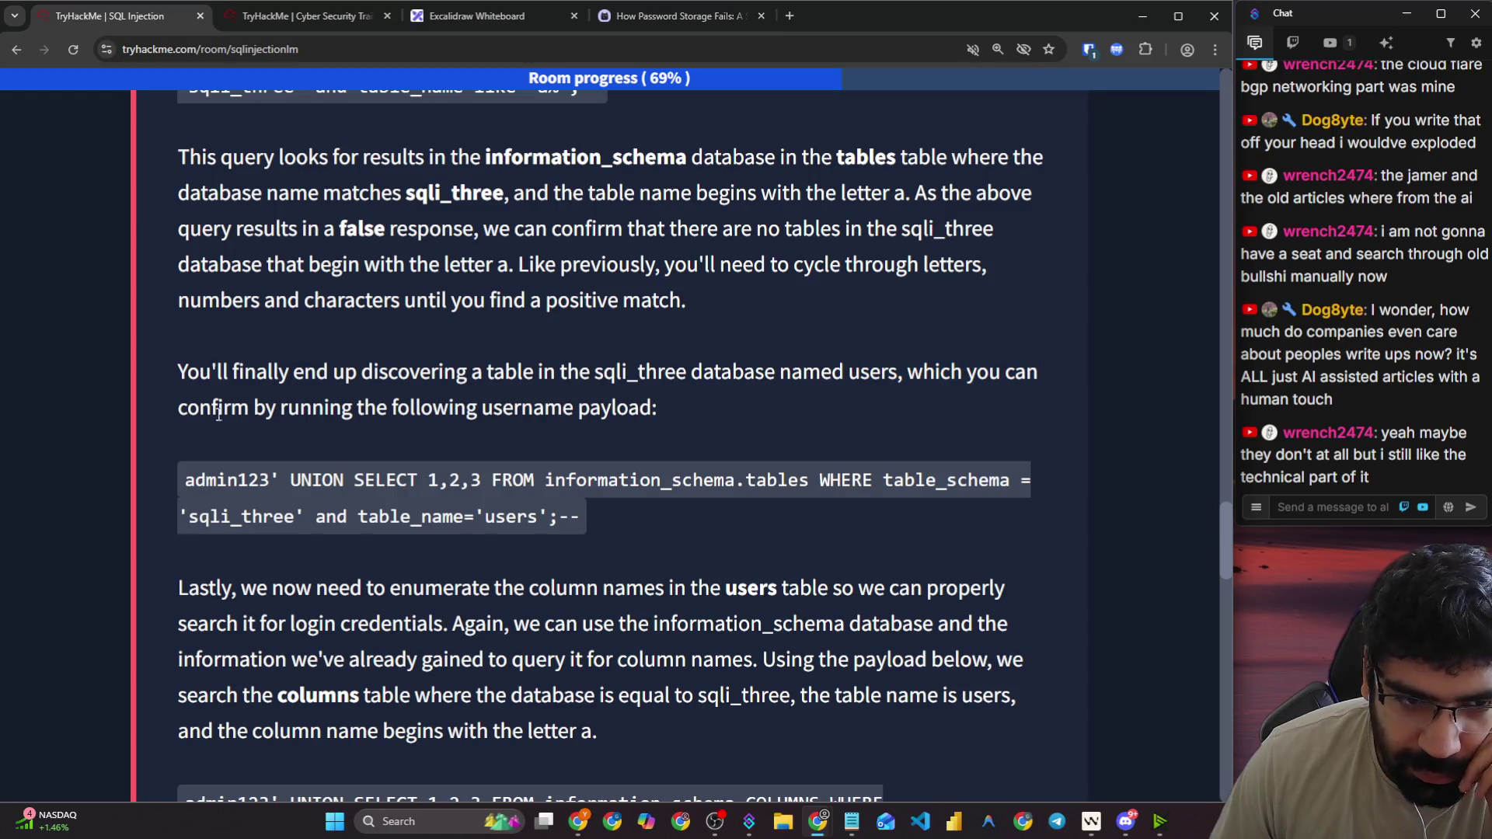
left_click_drag(180, 408, 449, 415)
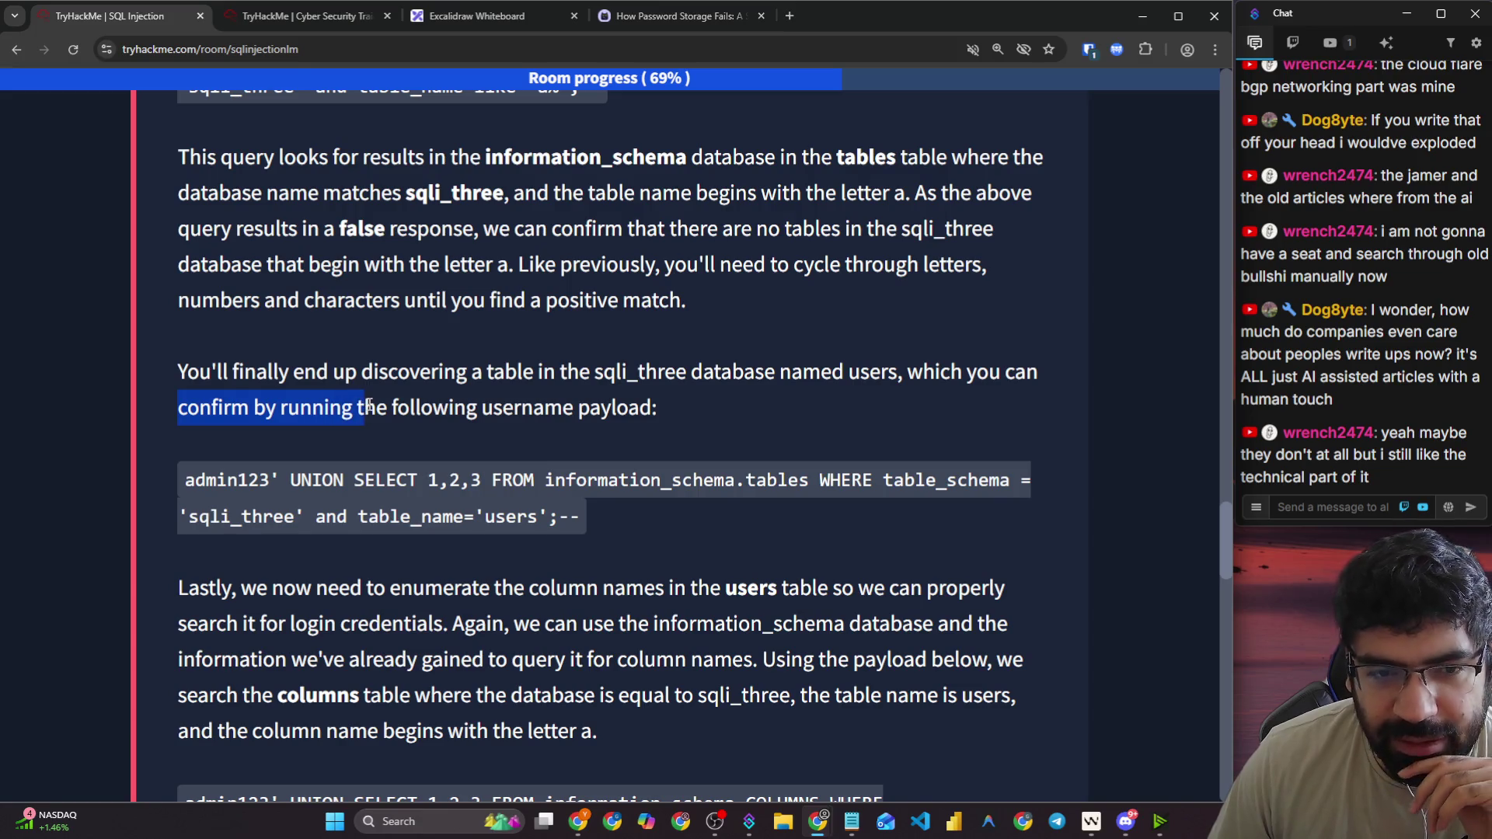
left_click_drag(448, 414, 615, 416)
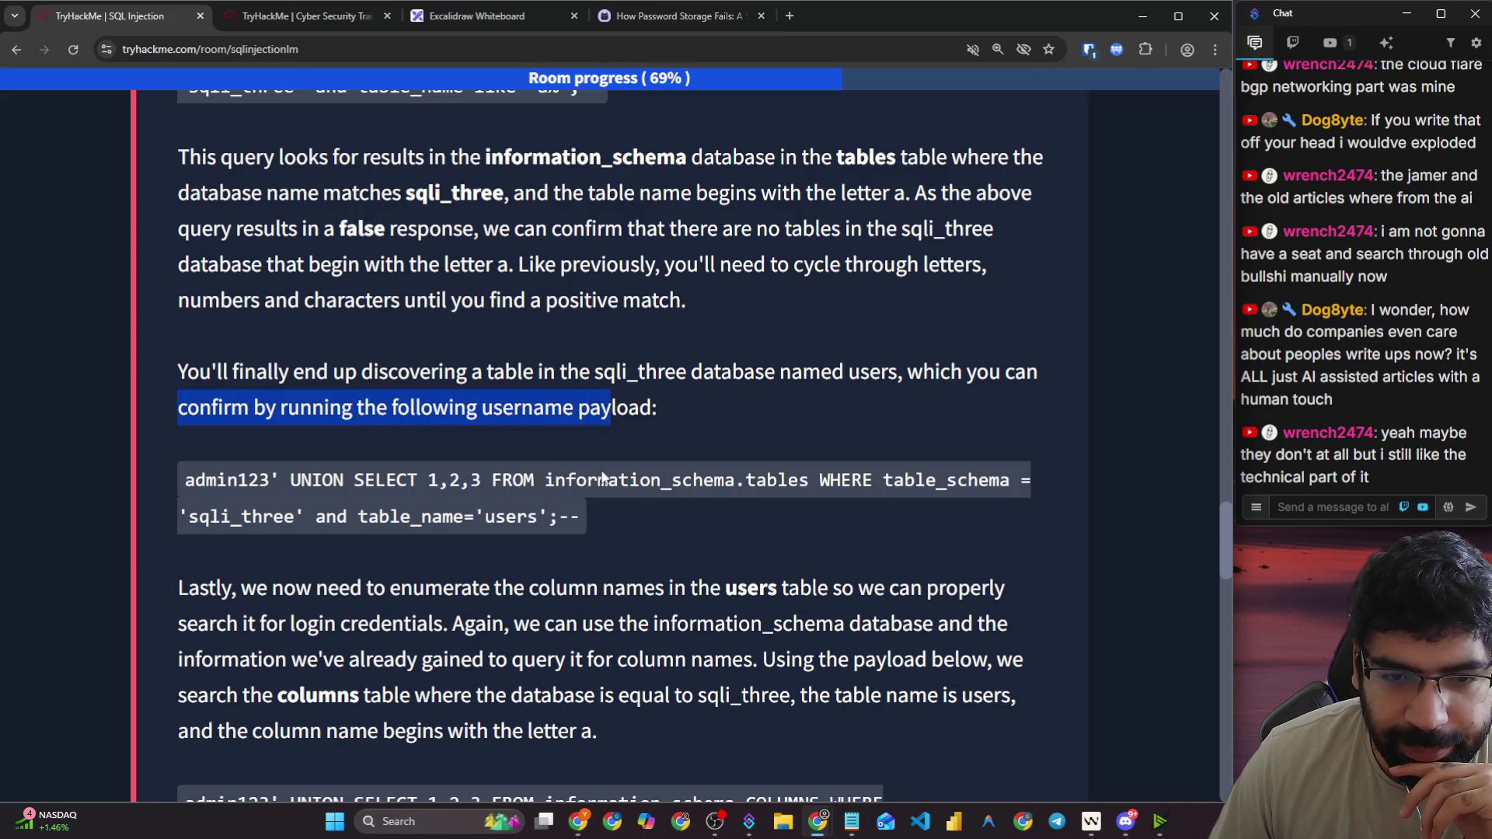
left_click(575, 519)
left_click_drag(384, 513, 213, 493)
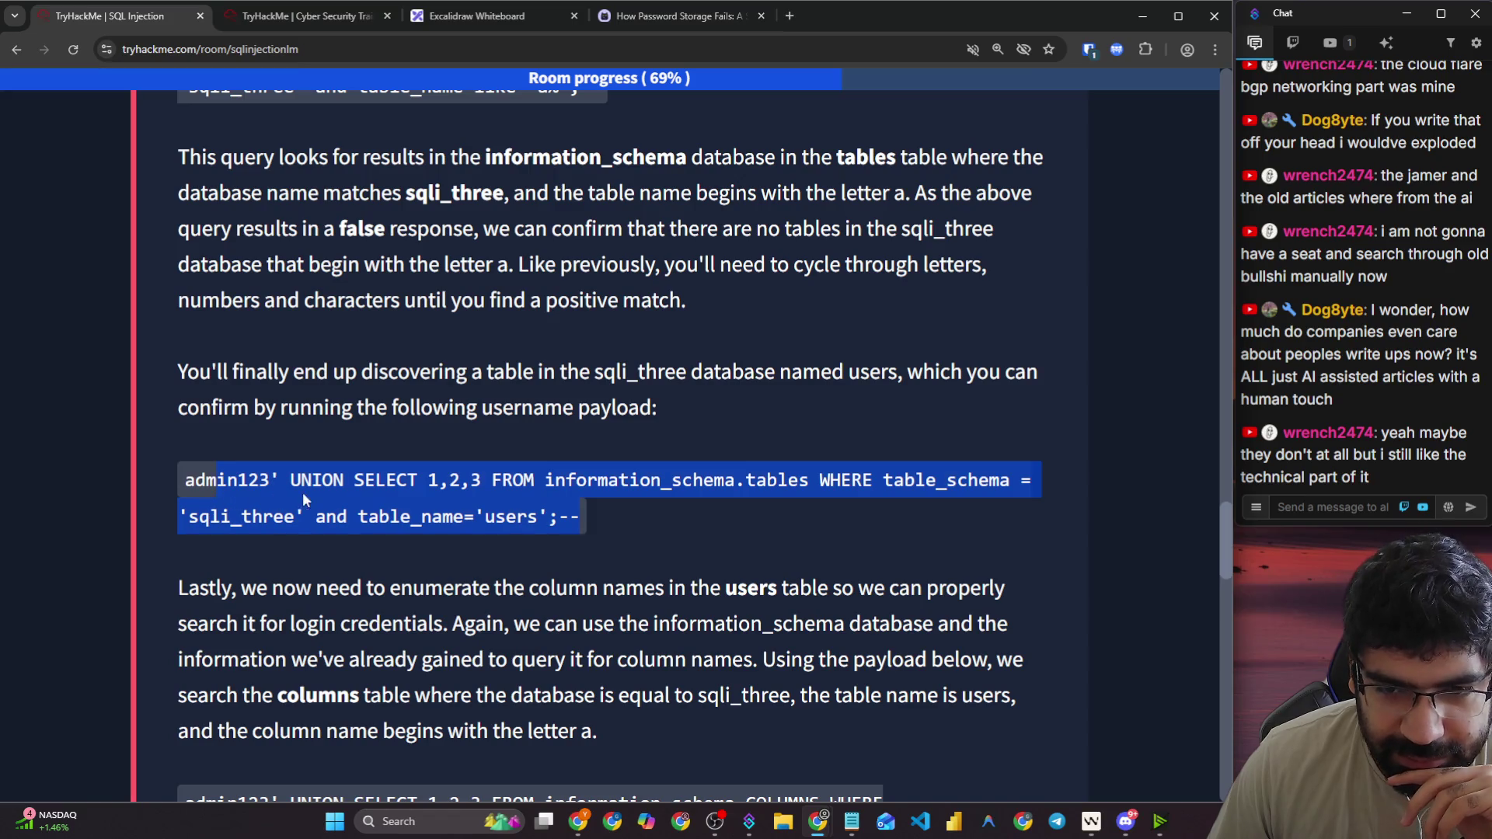
left_click_drag(491, 479, 1008, 479)
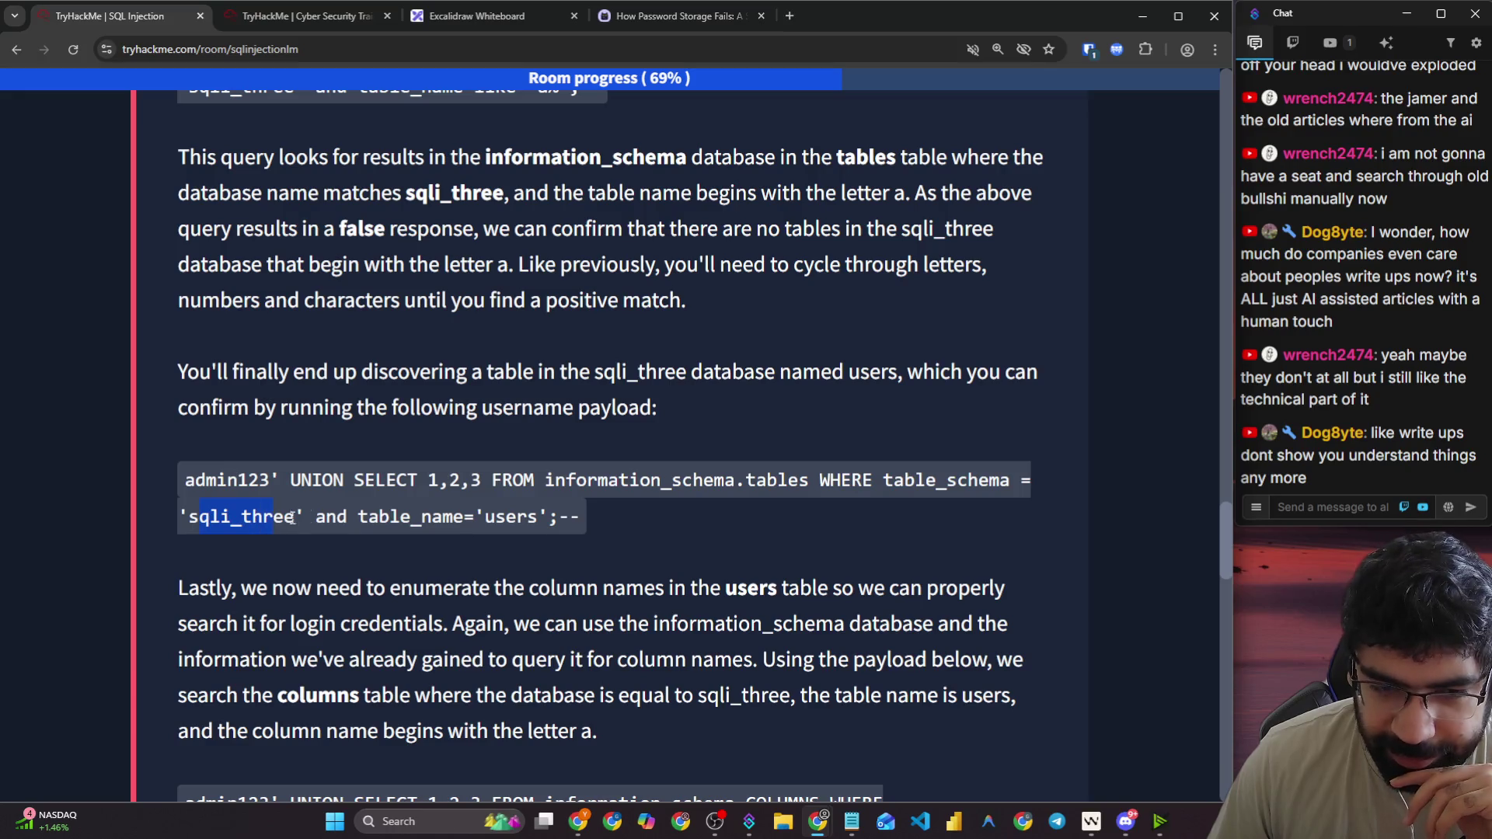
left_click_drag(447, 516, 523, 516)
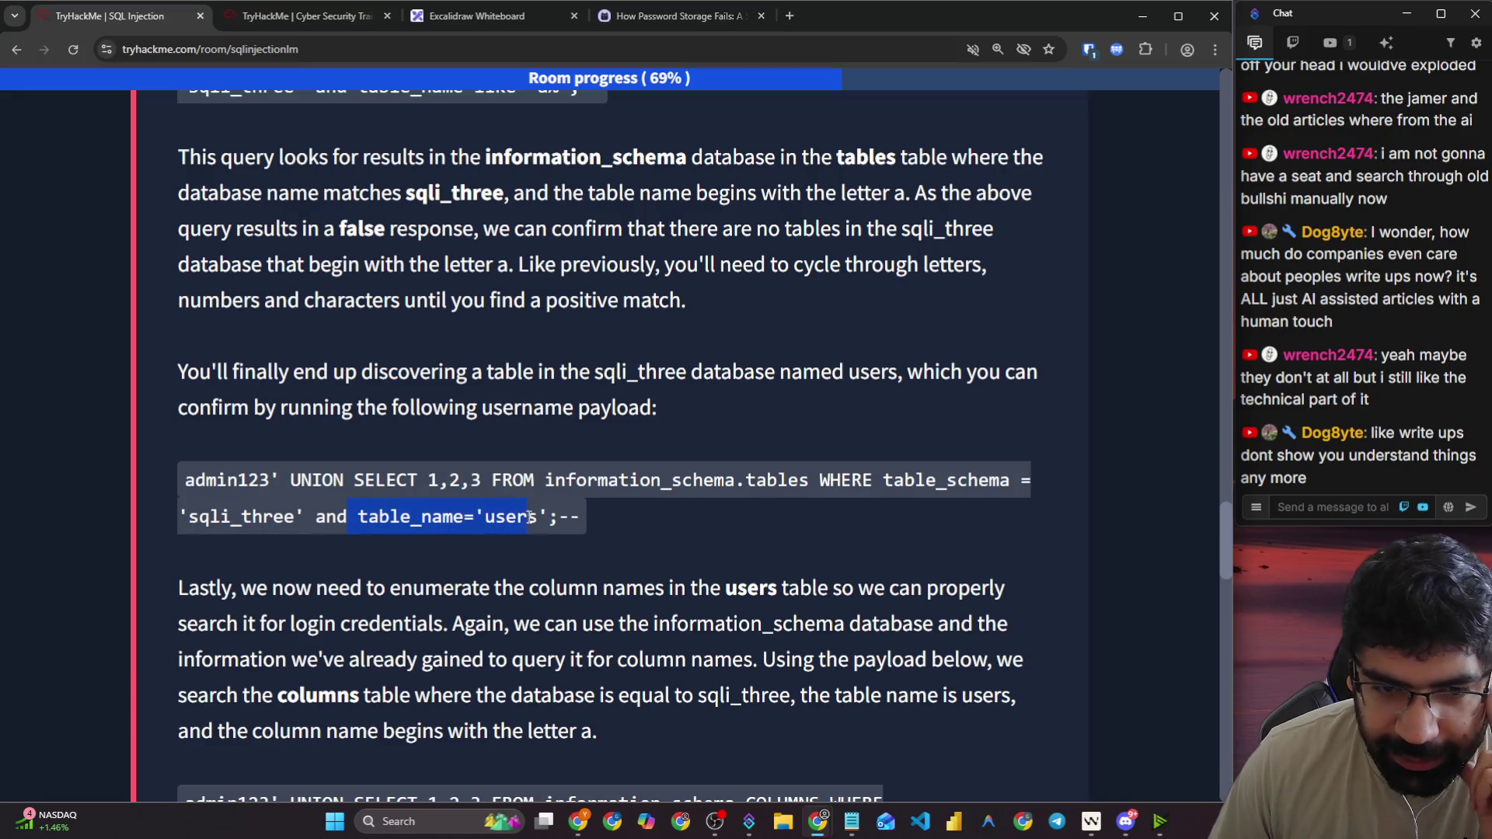
scroll(498, 507, "down", 1)
scroll(497, 506, "down", 1)
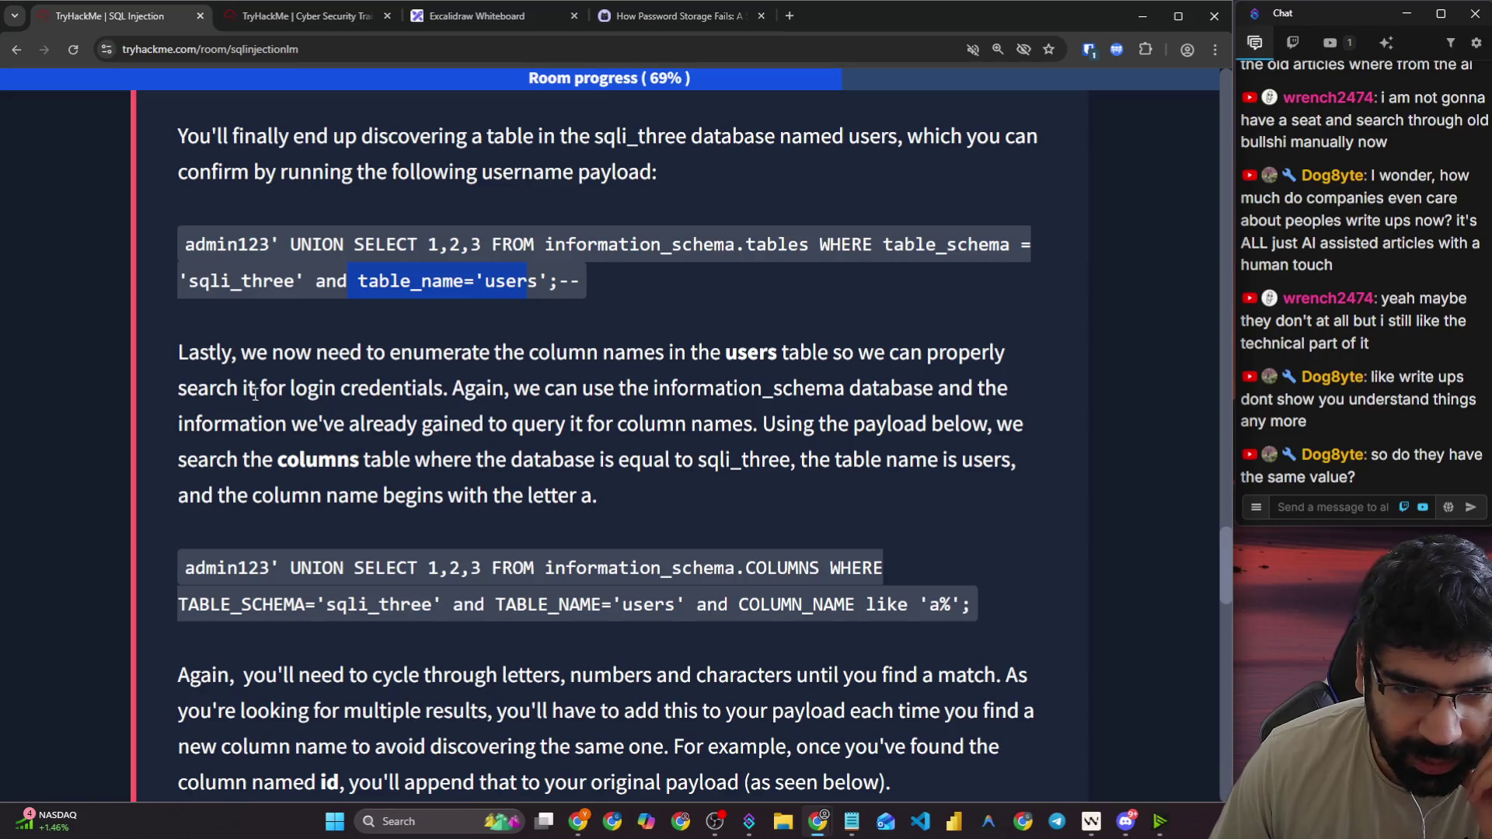
- Read the column-enumeration explanation and select the information_schema.COLUMNS payload excluding id
left_click_drag(172, 354, 484, 353)
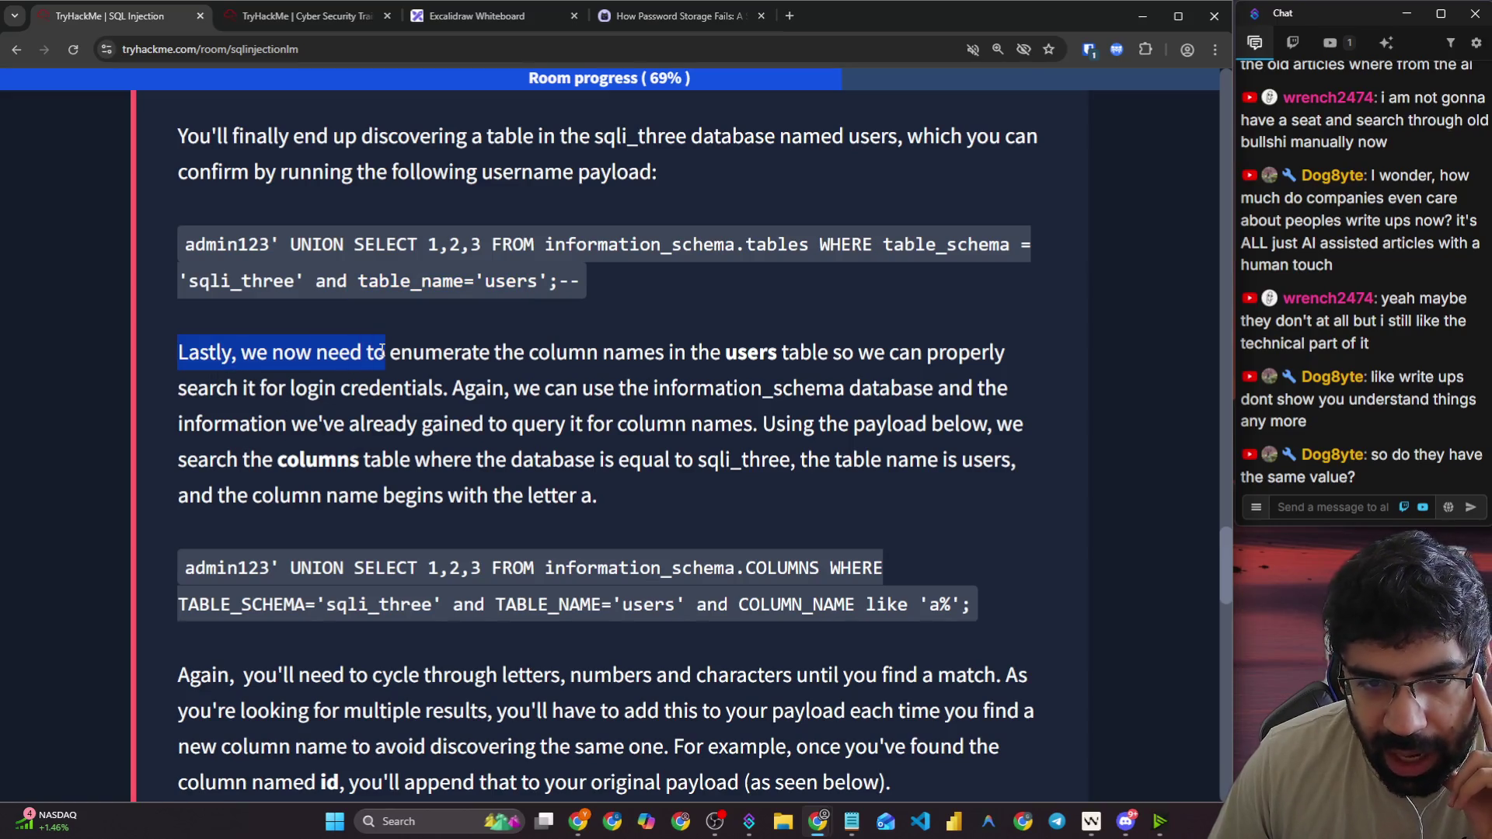
left_click_drag(484, 353, 1006, 353)
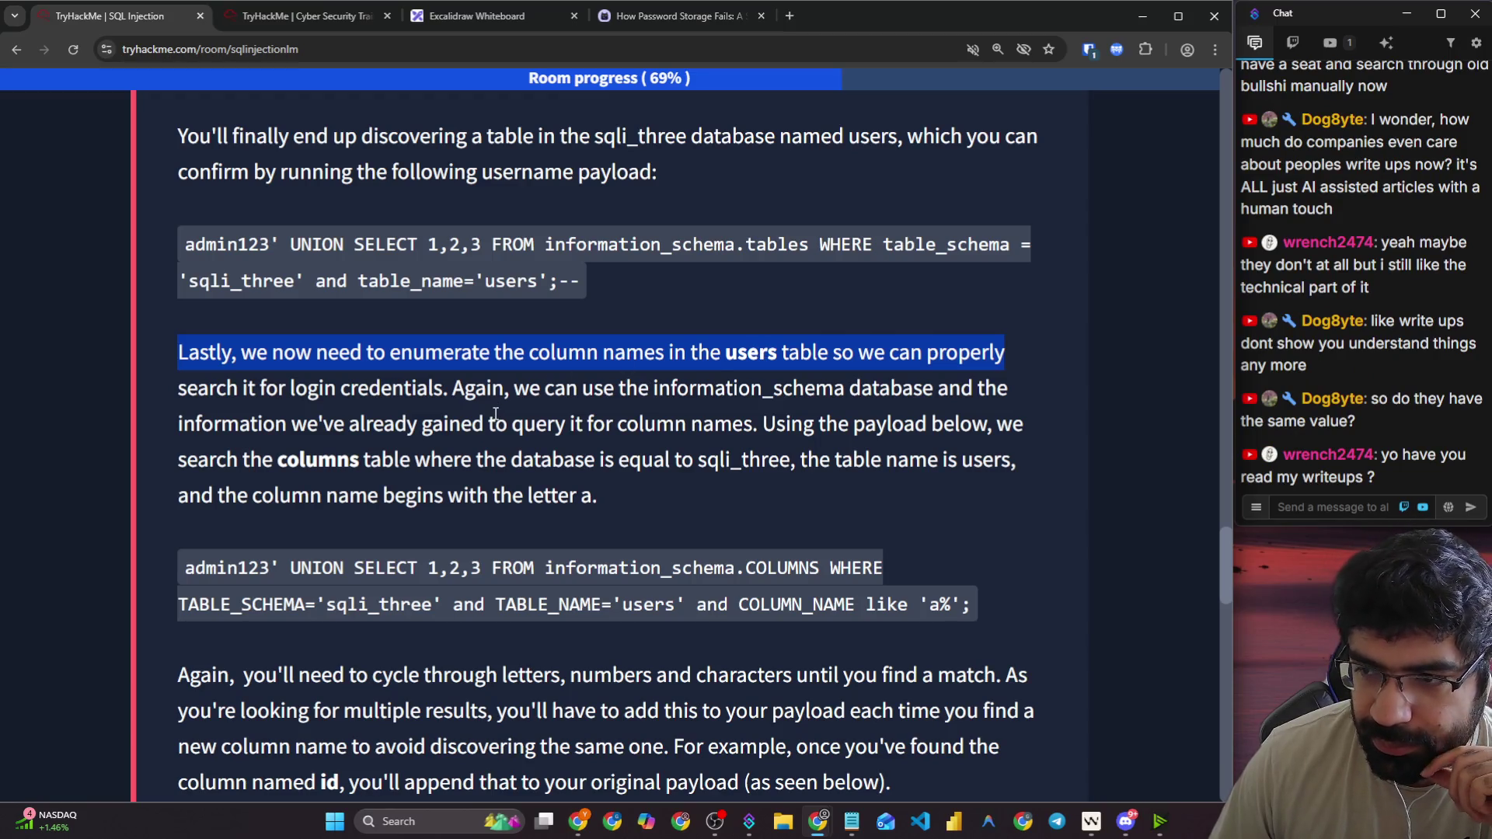
left_click(443, 412)
left_click_drag(450, 389, 973, 388)
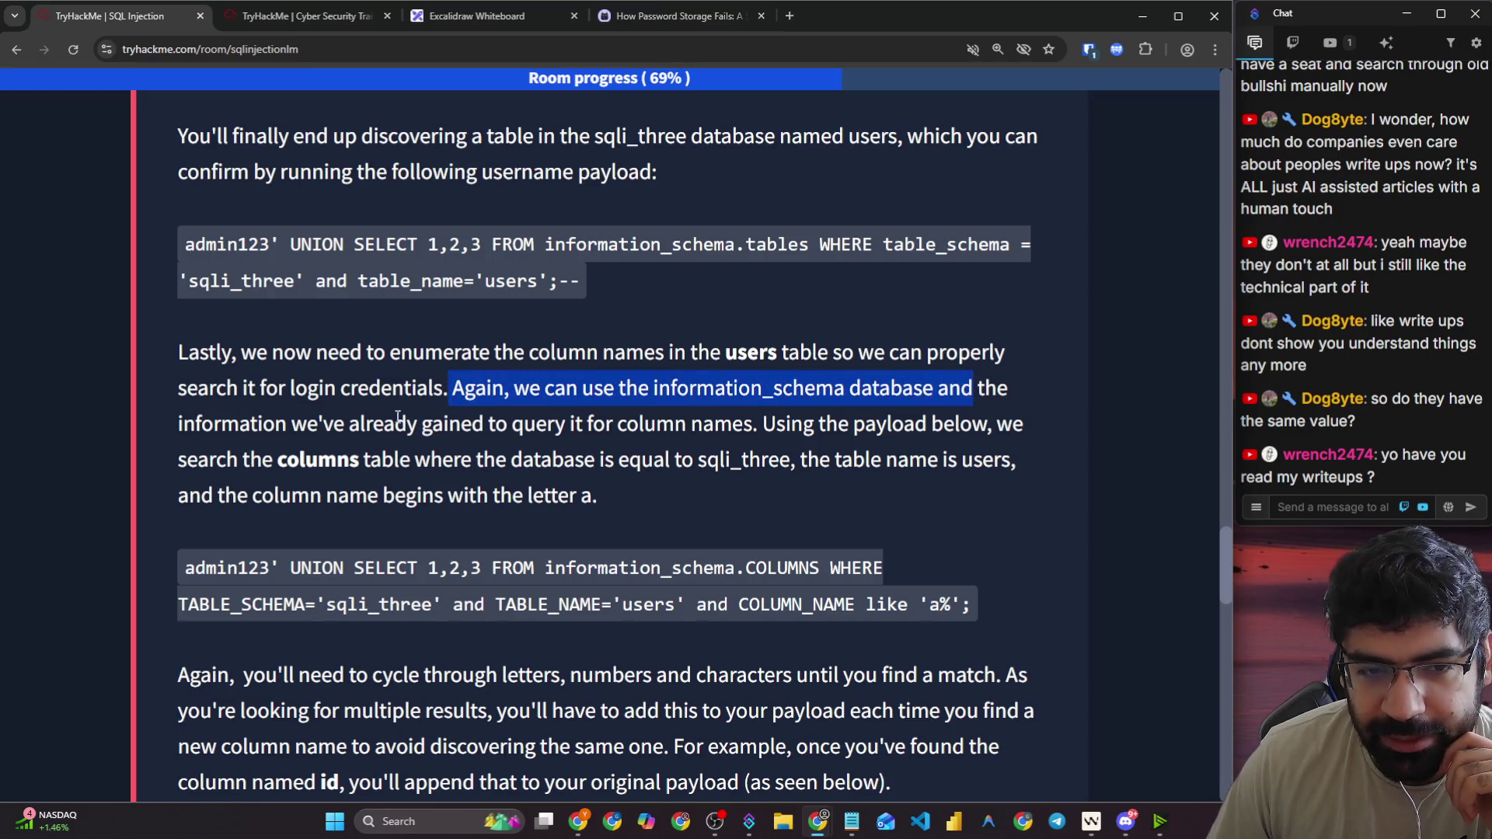
left_click_drag(325, 423, 589, 423)
scroll(637, 303, "down", 5)
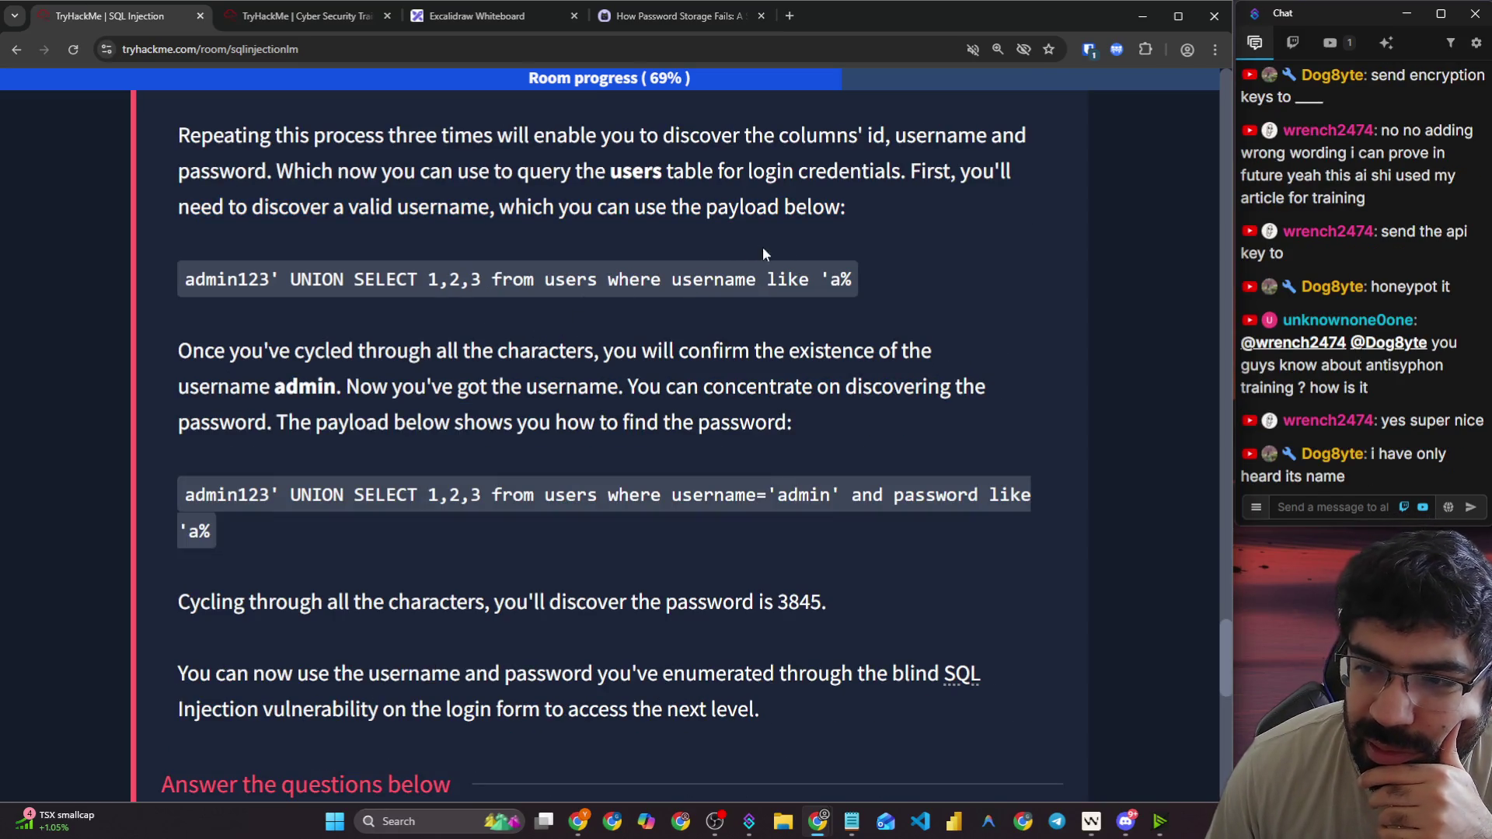
left_click(1365, 369)
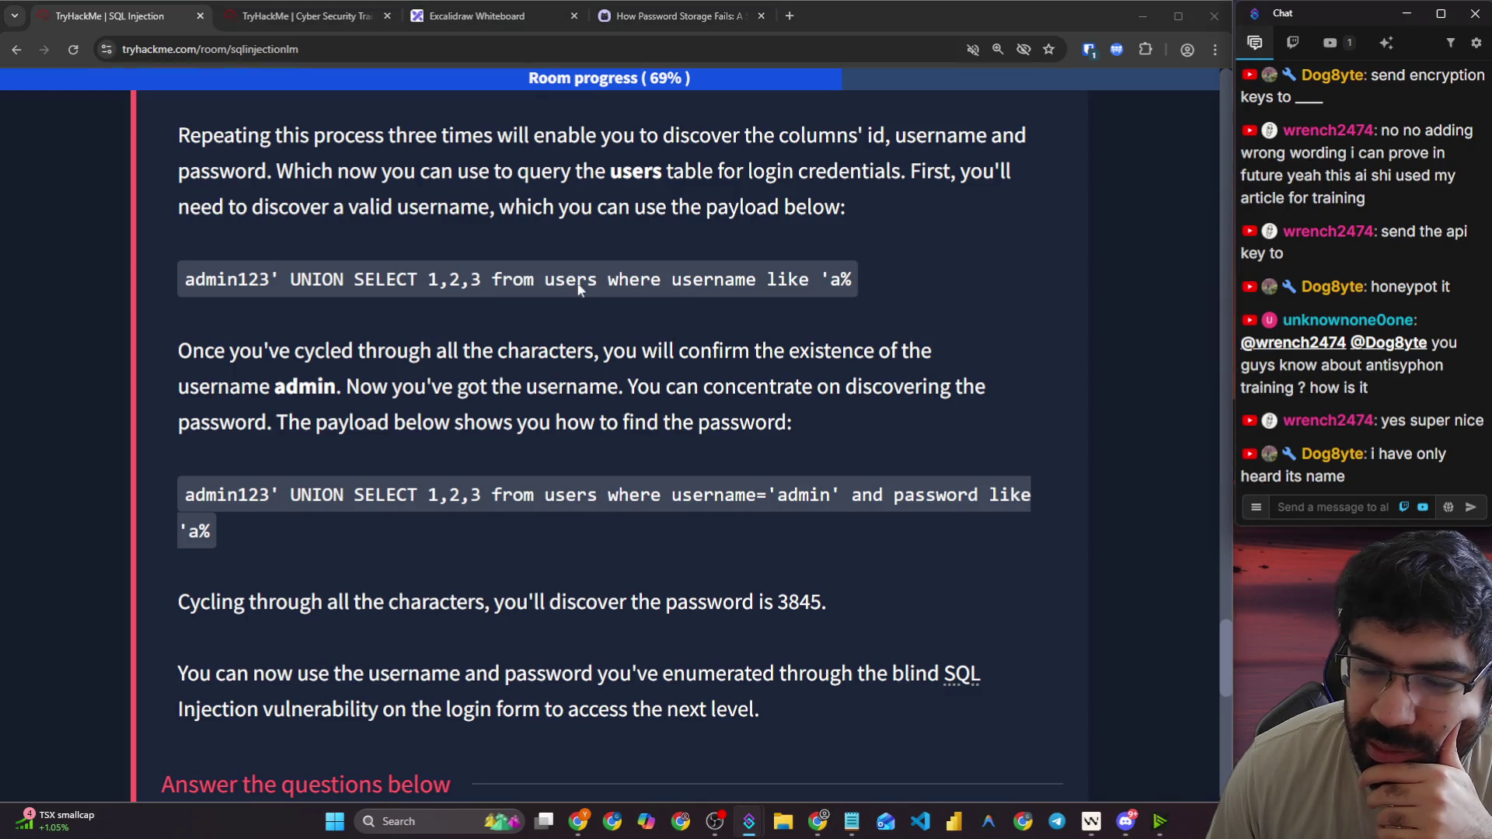
left_click(400, 276)
scroll(233, 301, "up", 2)
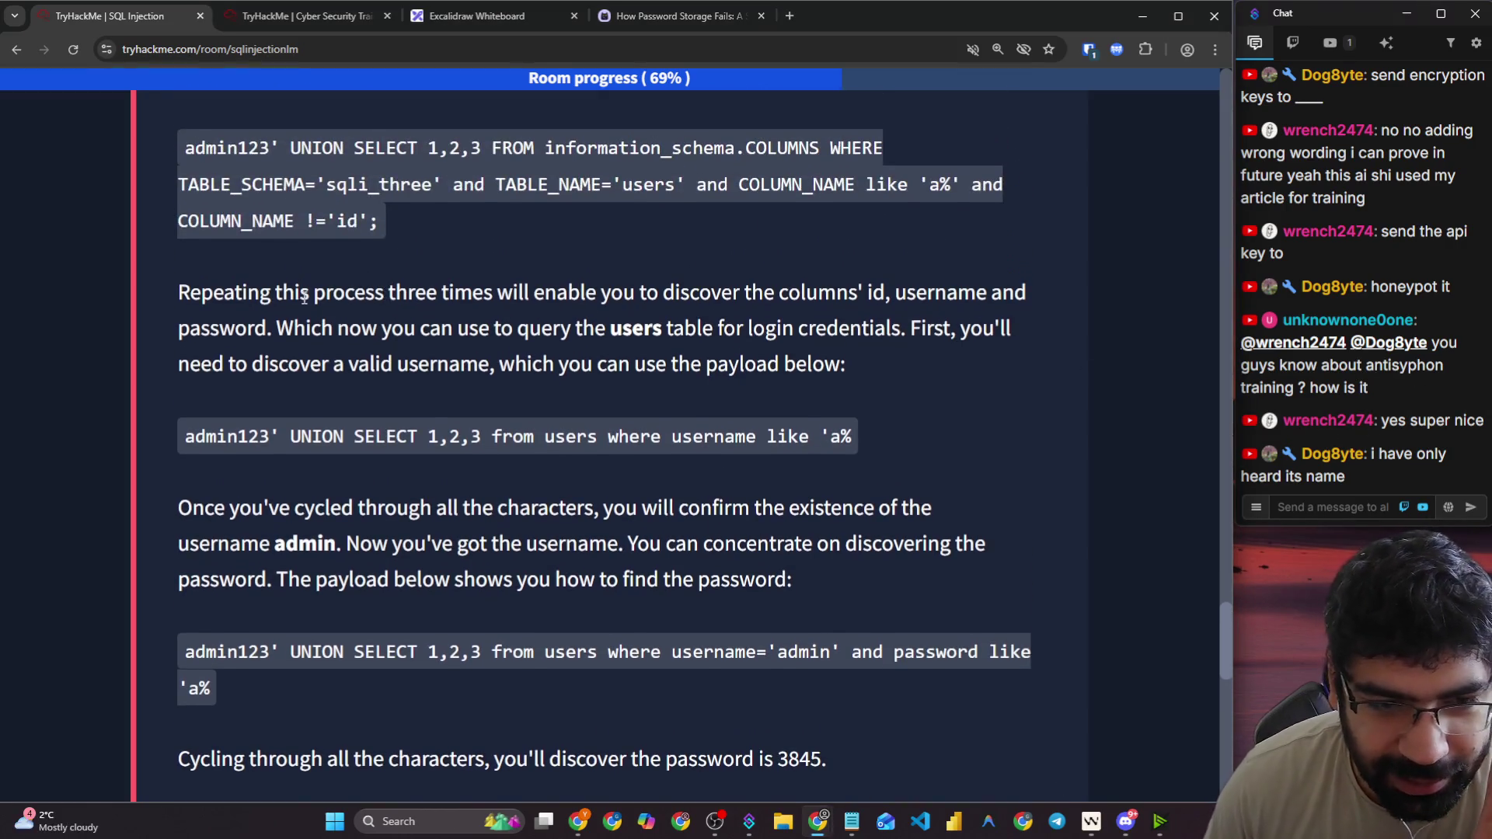
mouse_move(380, 221)
left_mouse_down()
mouse_move(238, 208)
mouse_move(179, 119)
left_mouse_up()
key("ctrl+c")
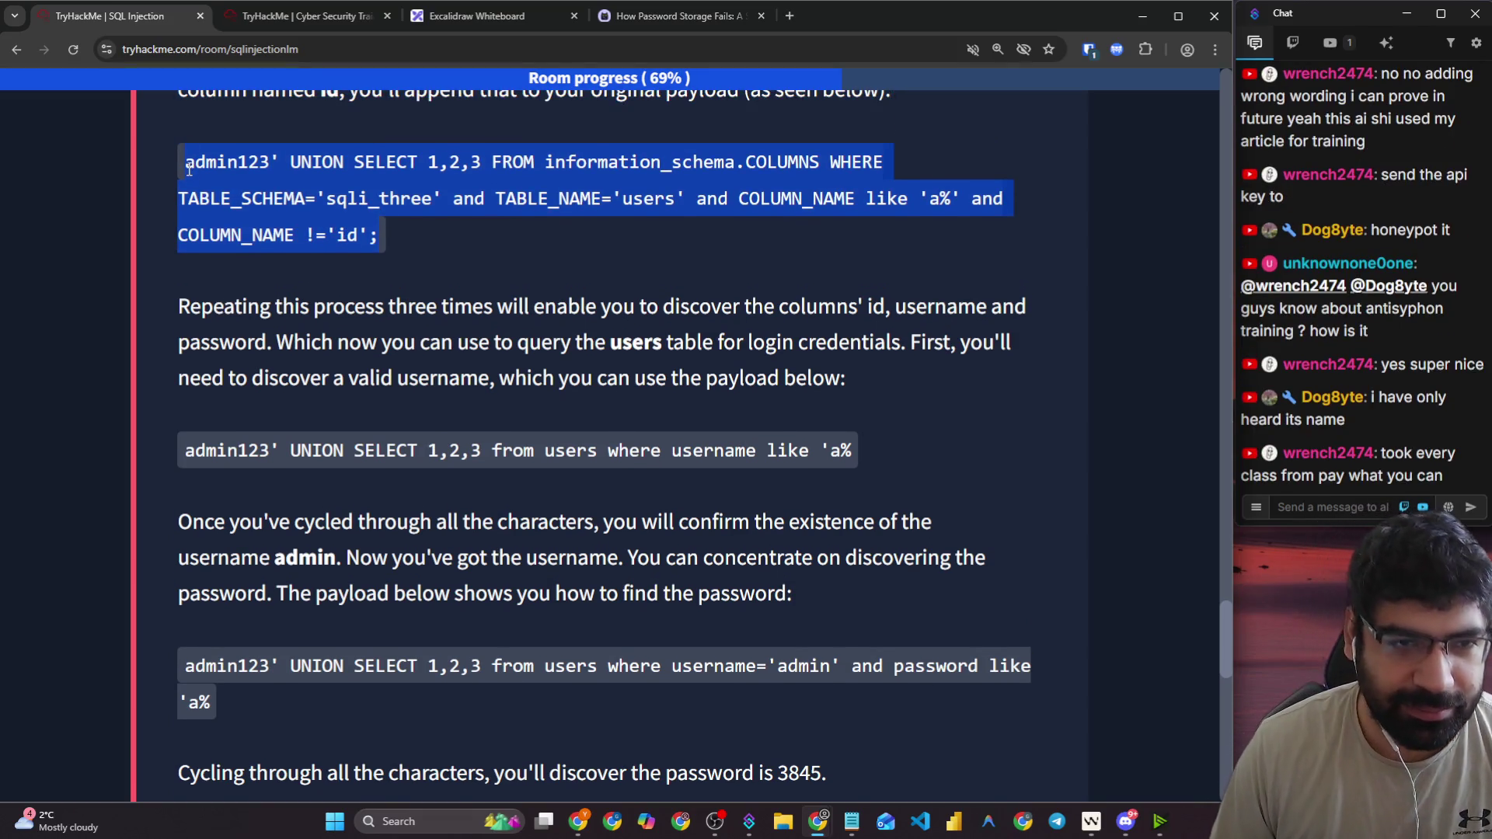
- Paste the COLUMNS payload with the id exclusion over the lab's whole request
left_click(331, 18)
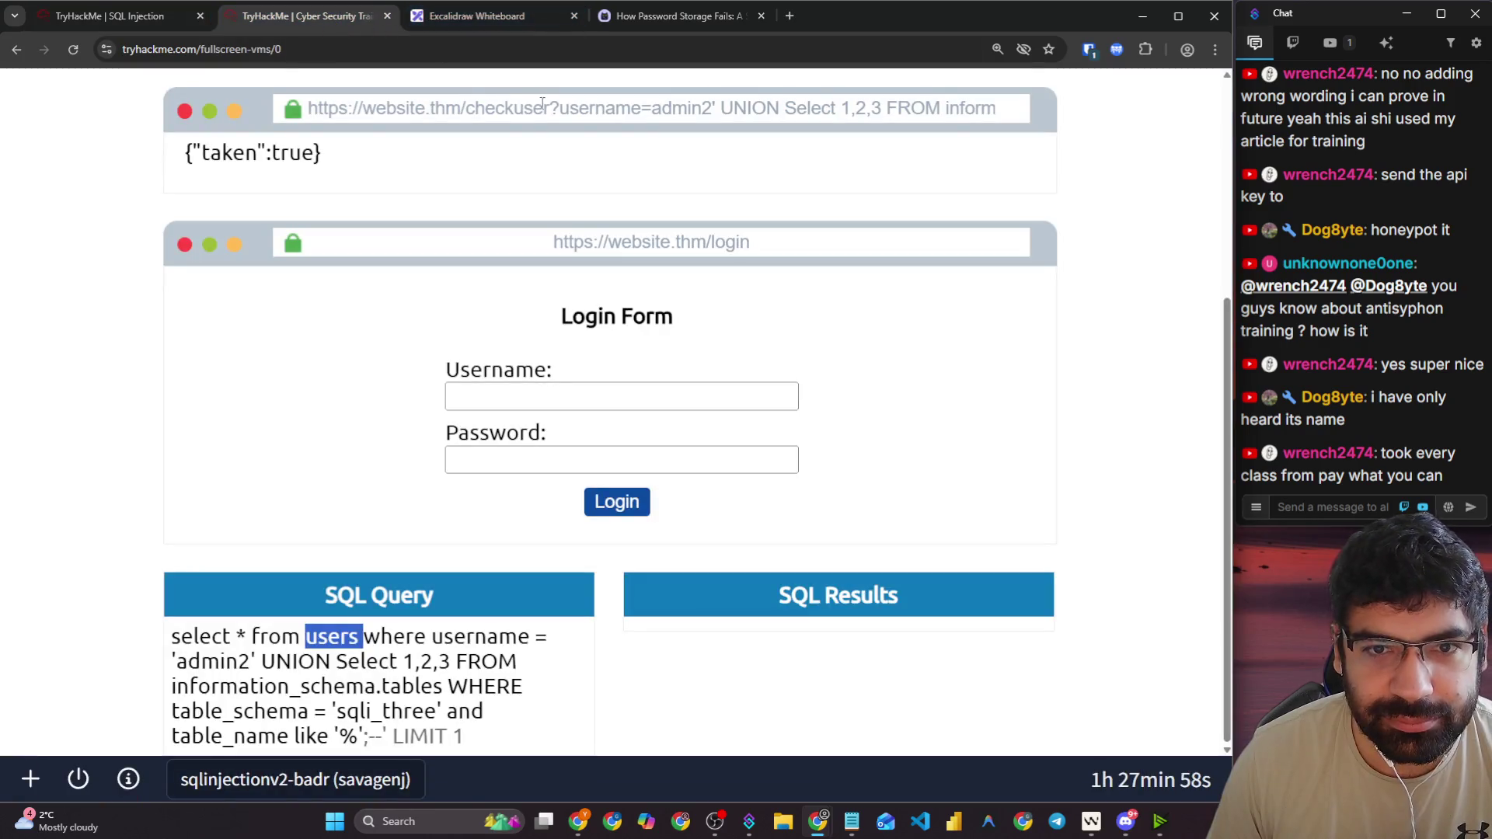
key("ctrl+a")
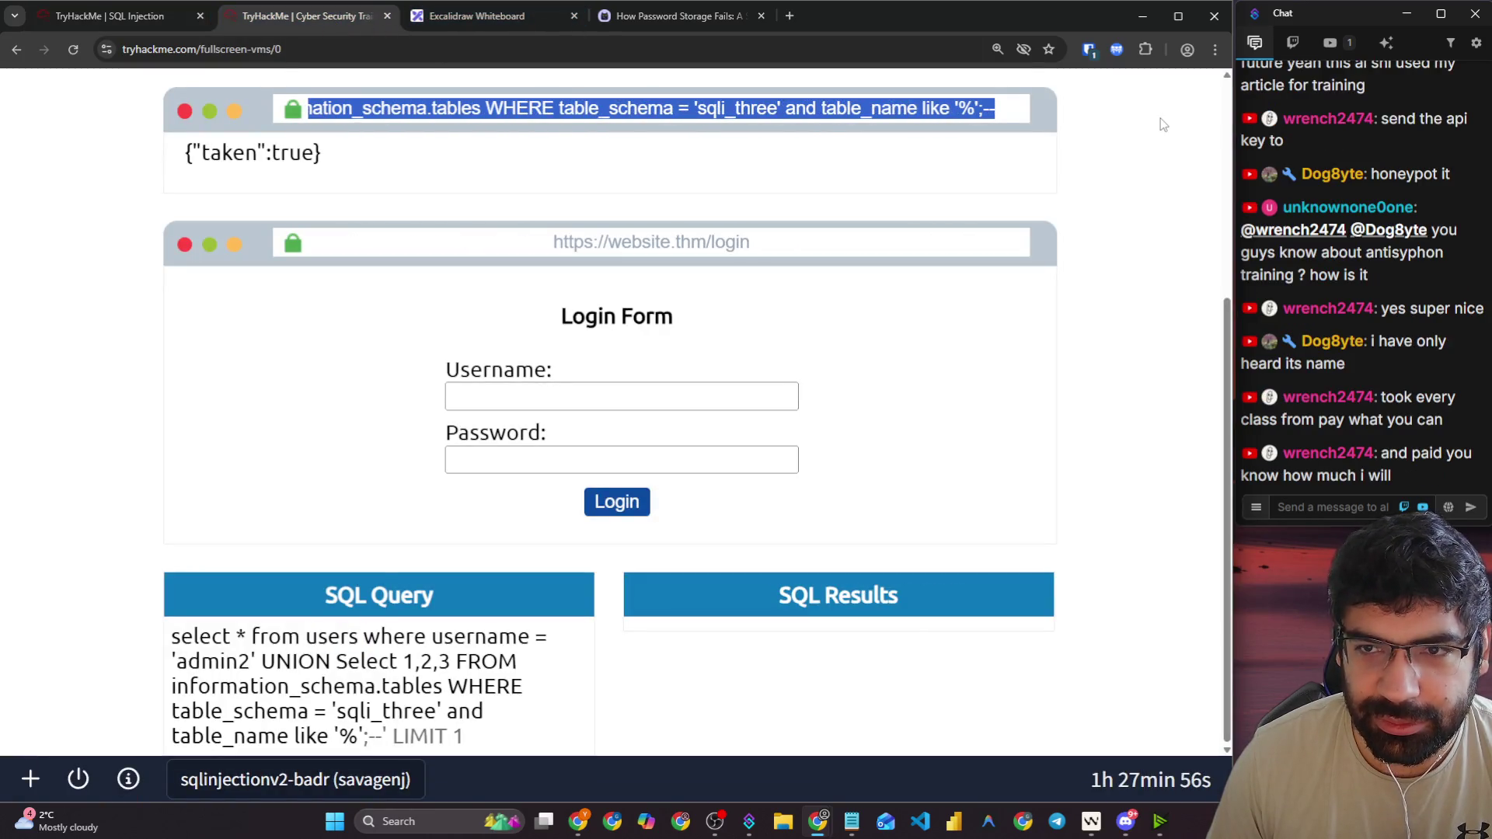
key("ctrl+v")
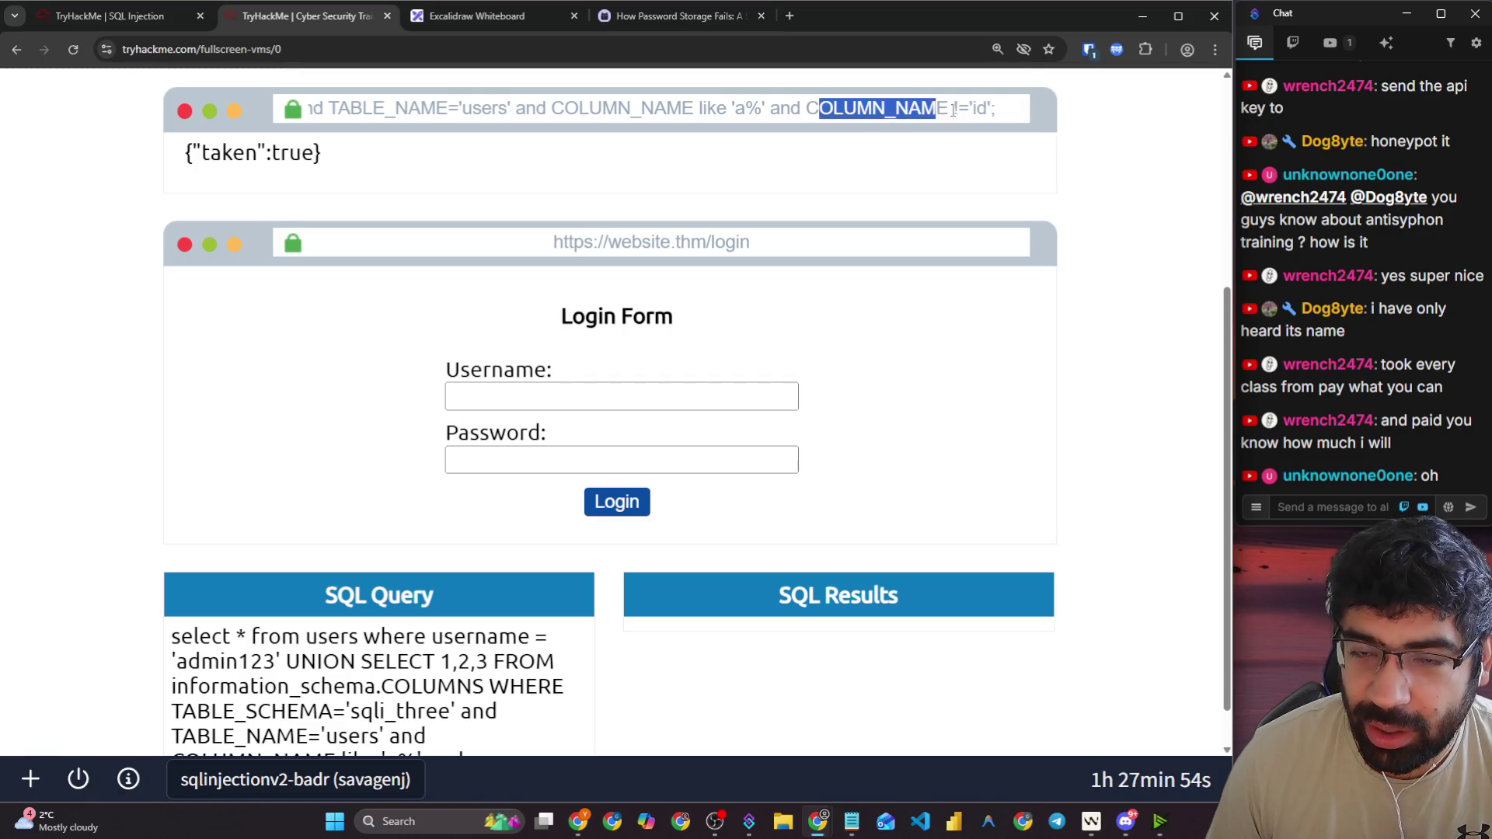
left_click_drag(825, 107, 979, 107)
left_click(744, 110)
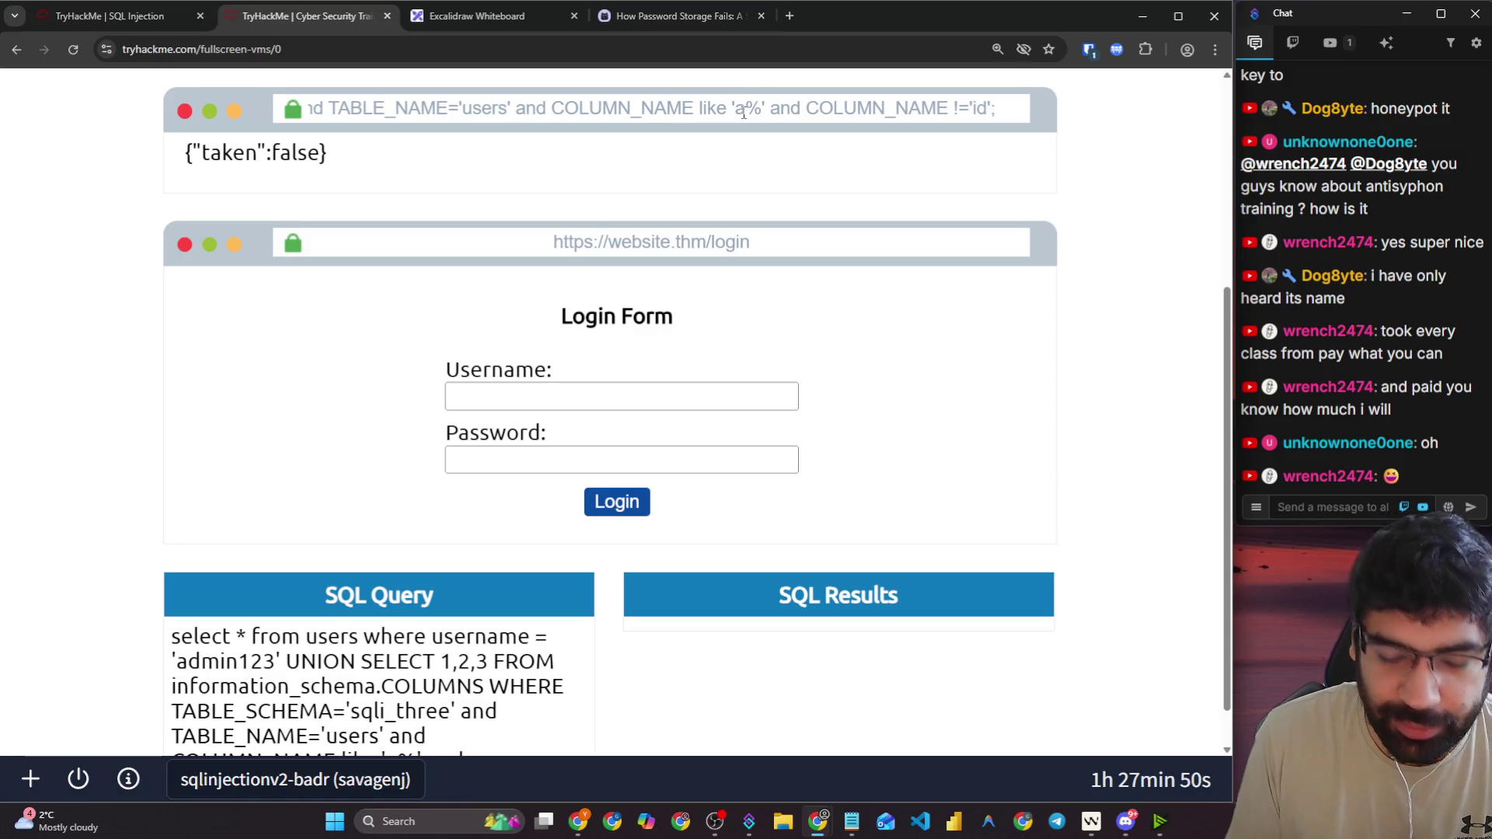
- Cycle the column pattern through p%, password% and user%, ending with taken true for 'user%'
key("BackSpace")
type("p")
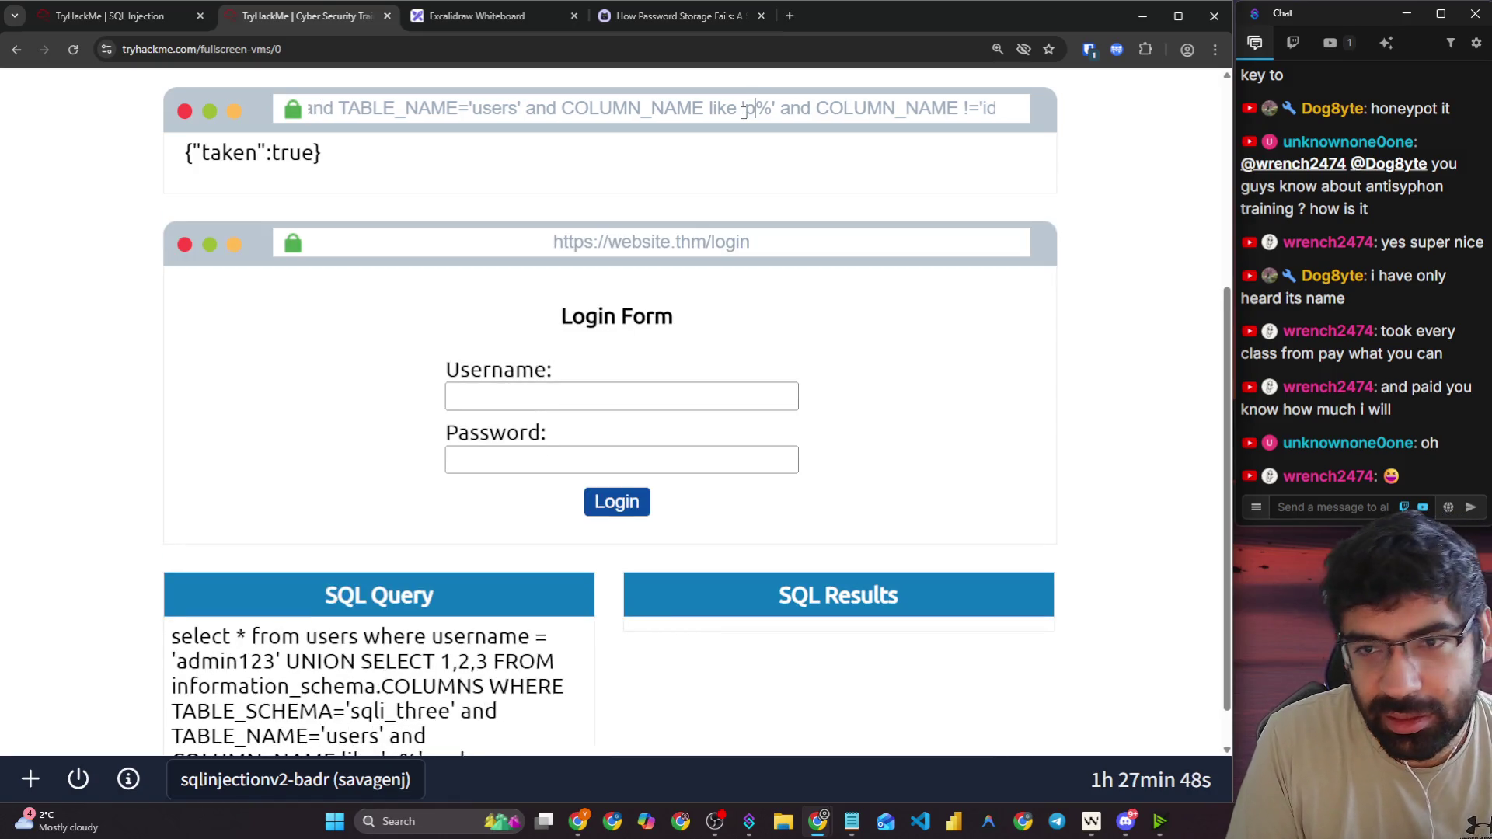
type("assword")
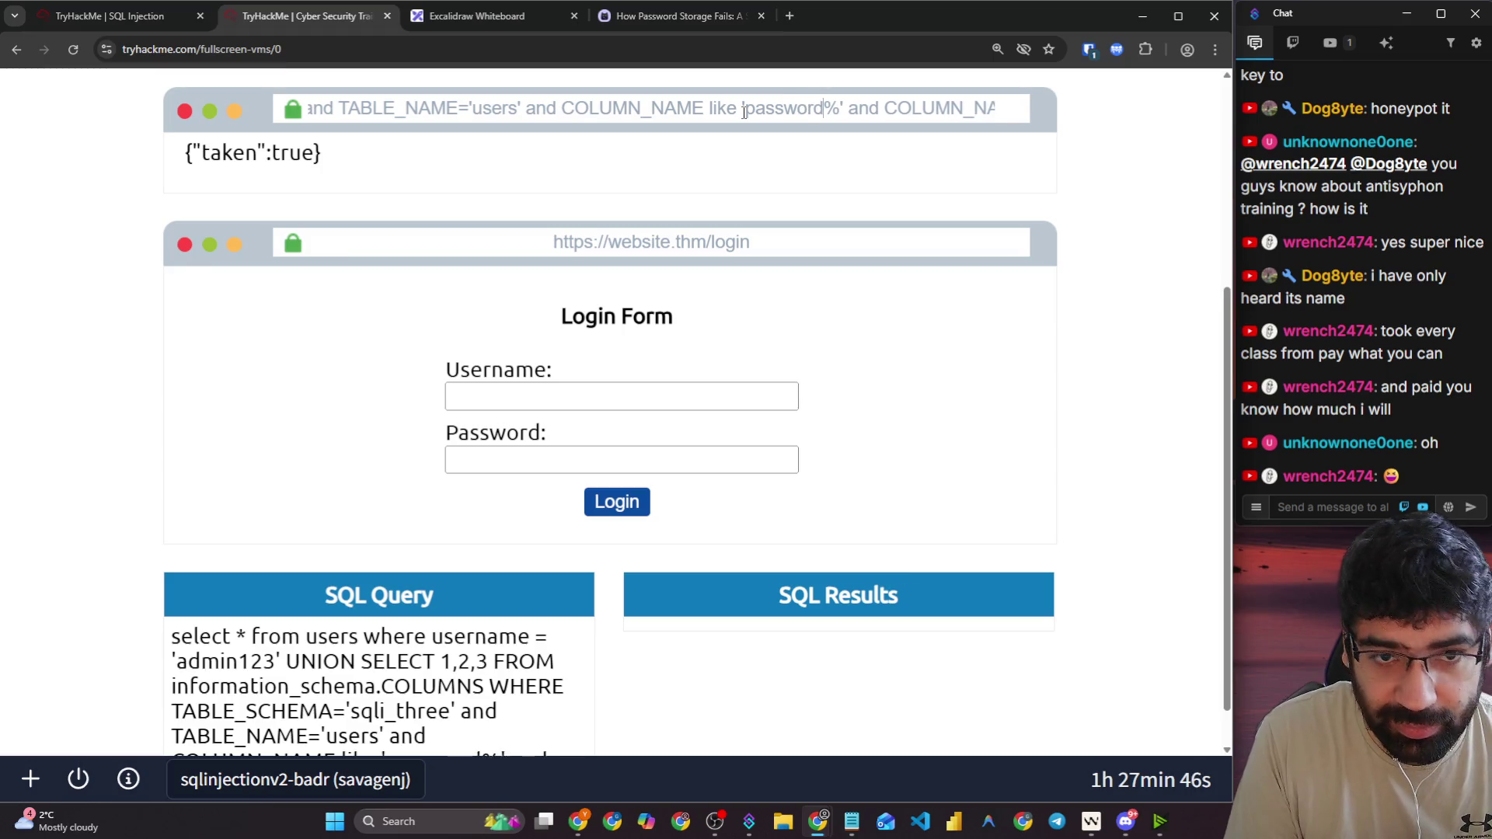
key("BackSpace")
key("BackSpace")
key("BackSpace")
key("BackSpace")
key("BackSpace")
key("BackSpace")
key("BackSpace")
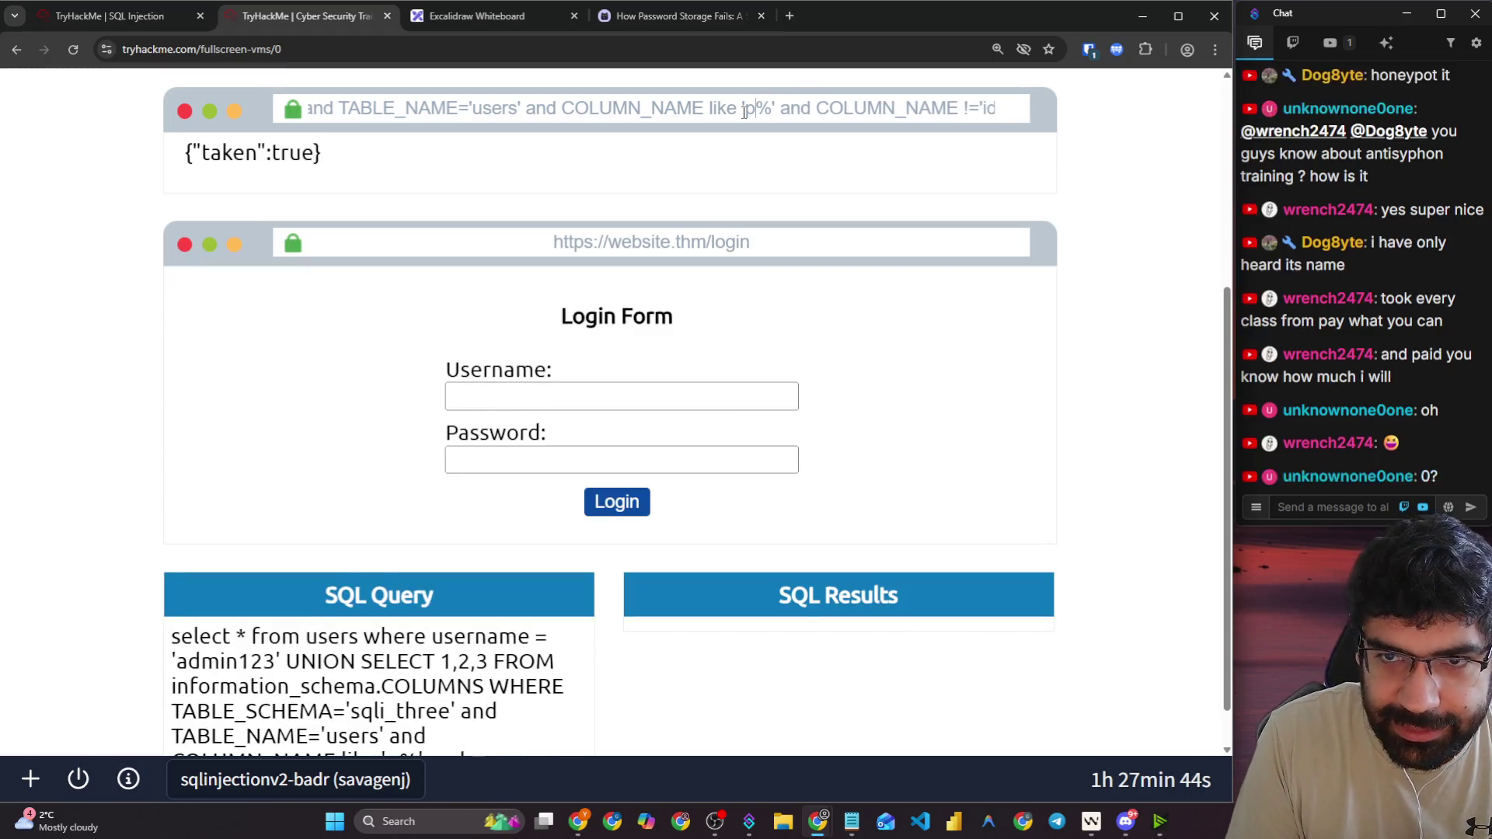
key("BackSpace")
type("user")
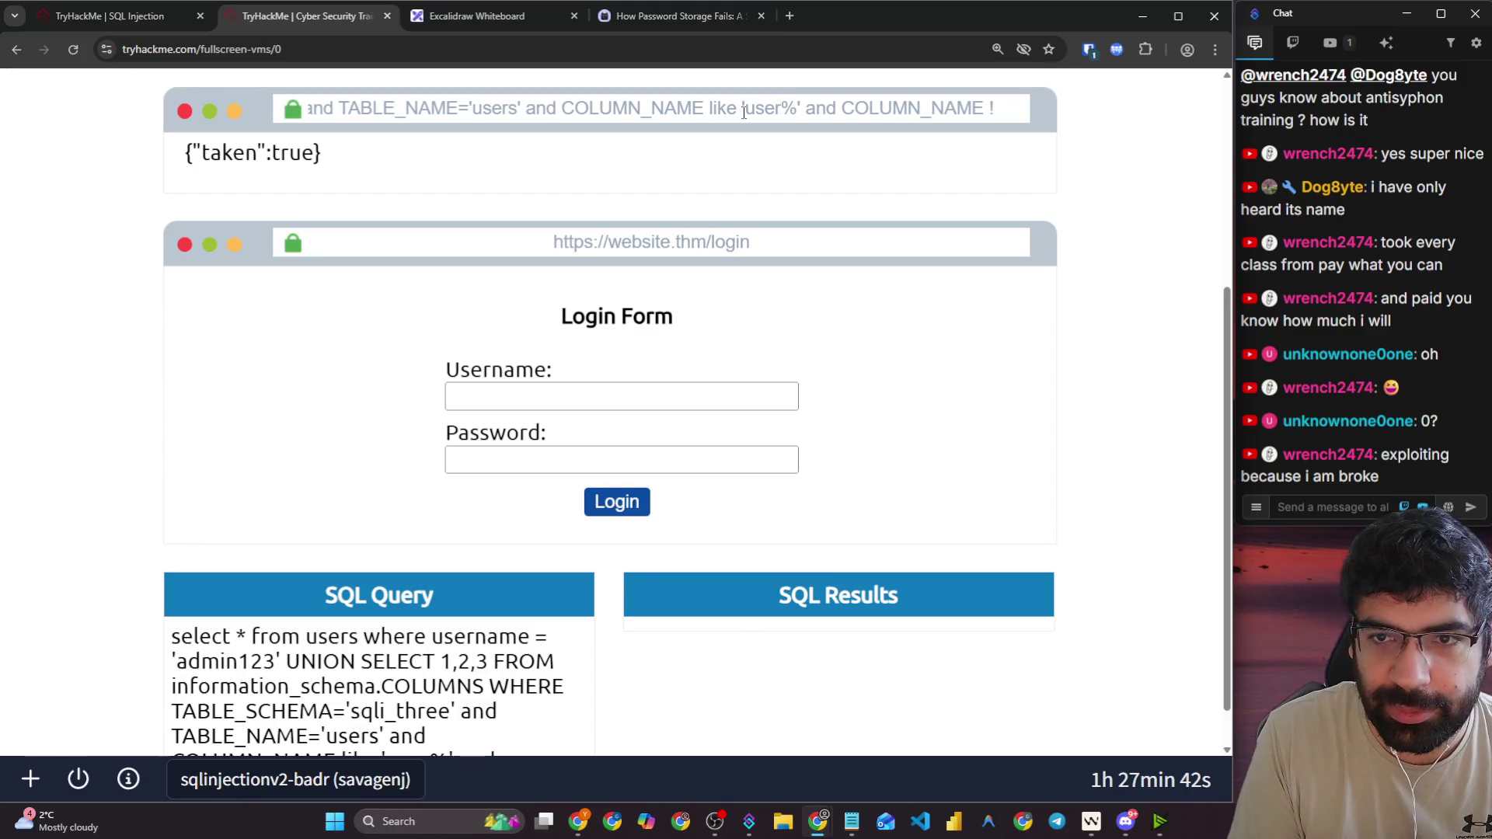
type("s")
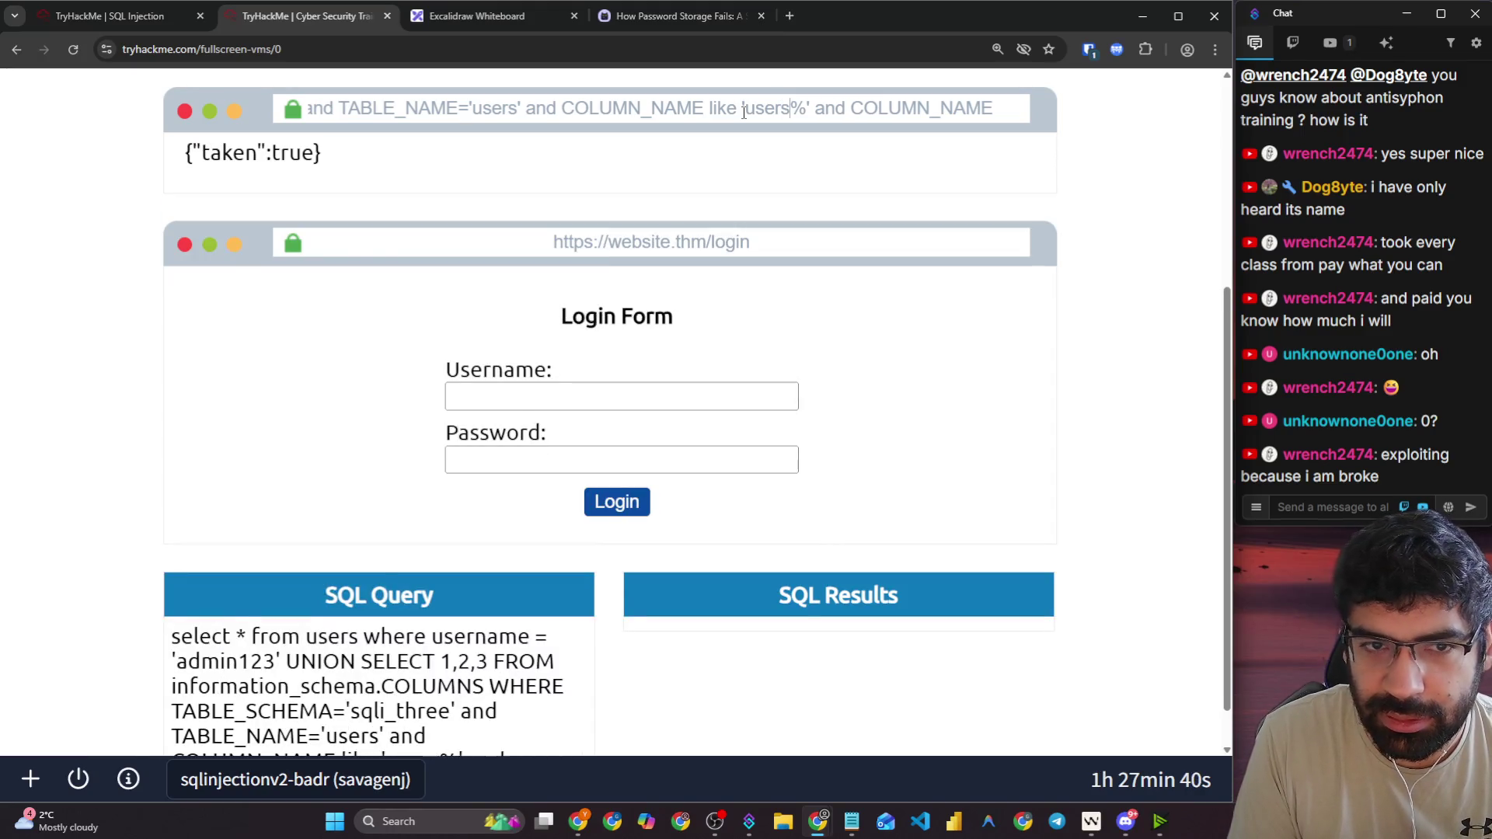
key("BackSpace")
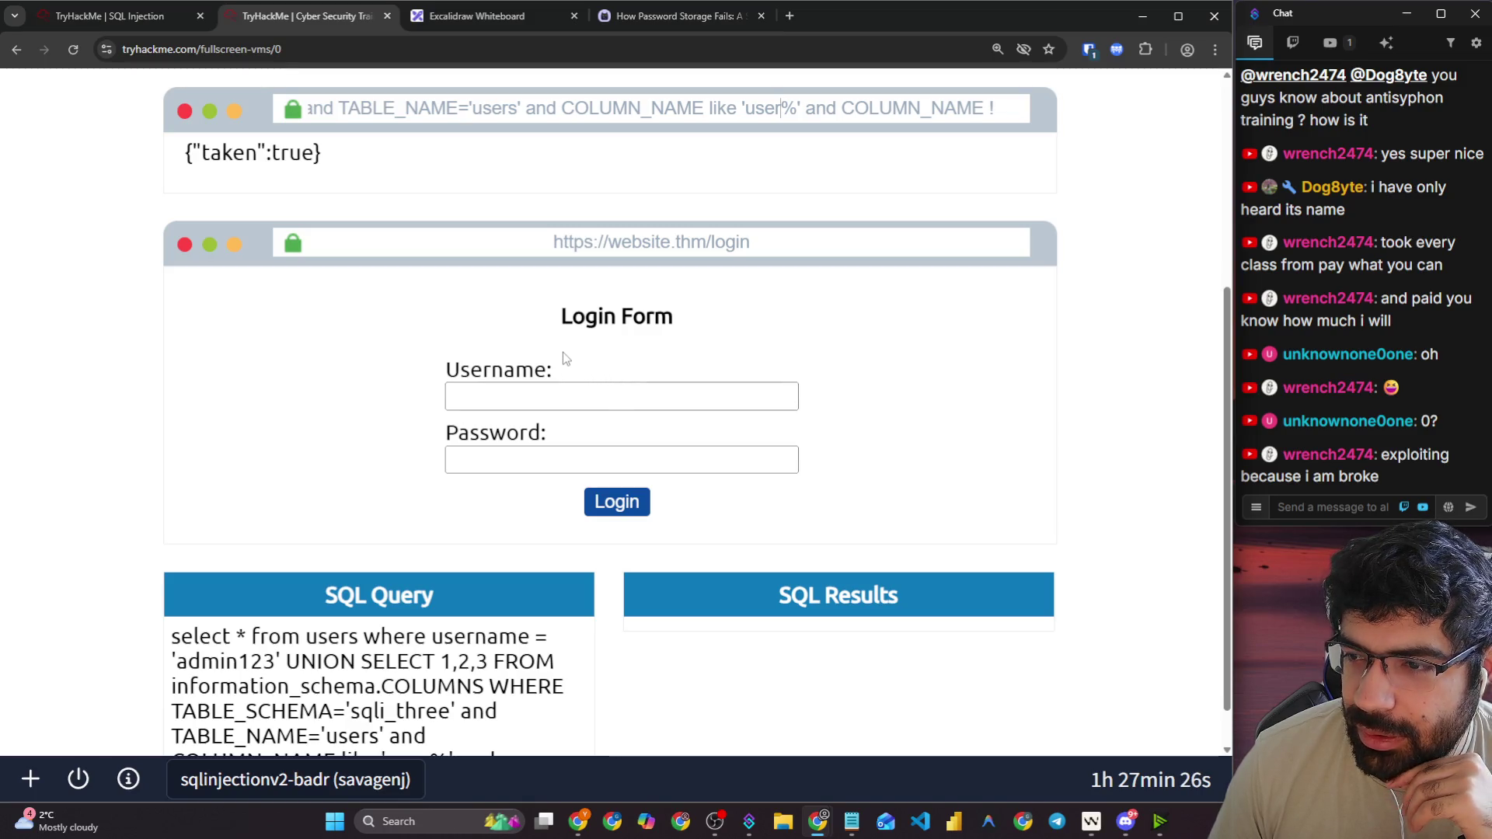
- Read the room's username payload confirming admin, then return to the lab machine page
left_click(112, 16)
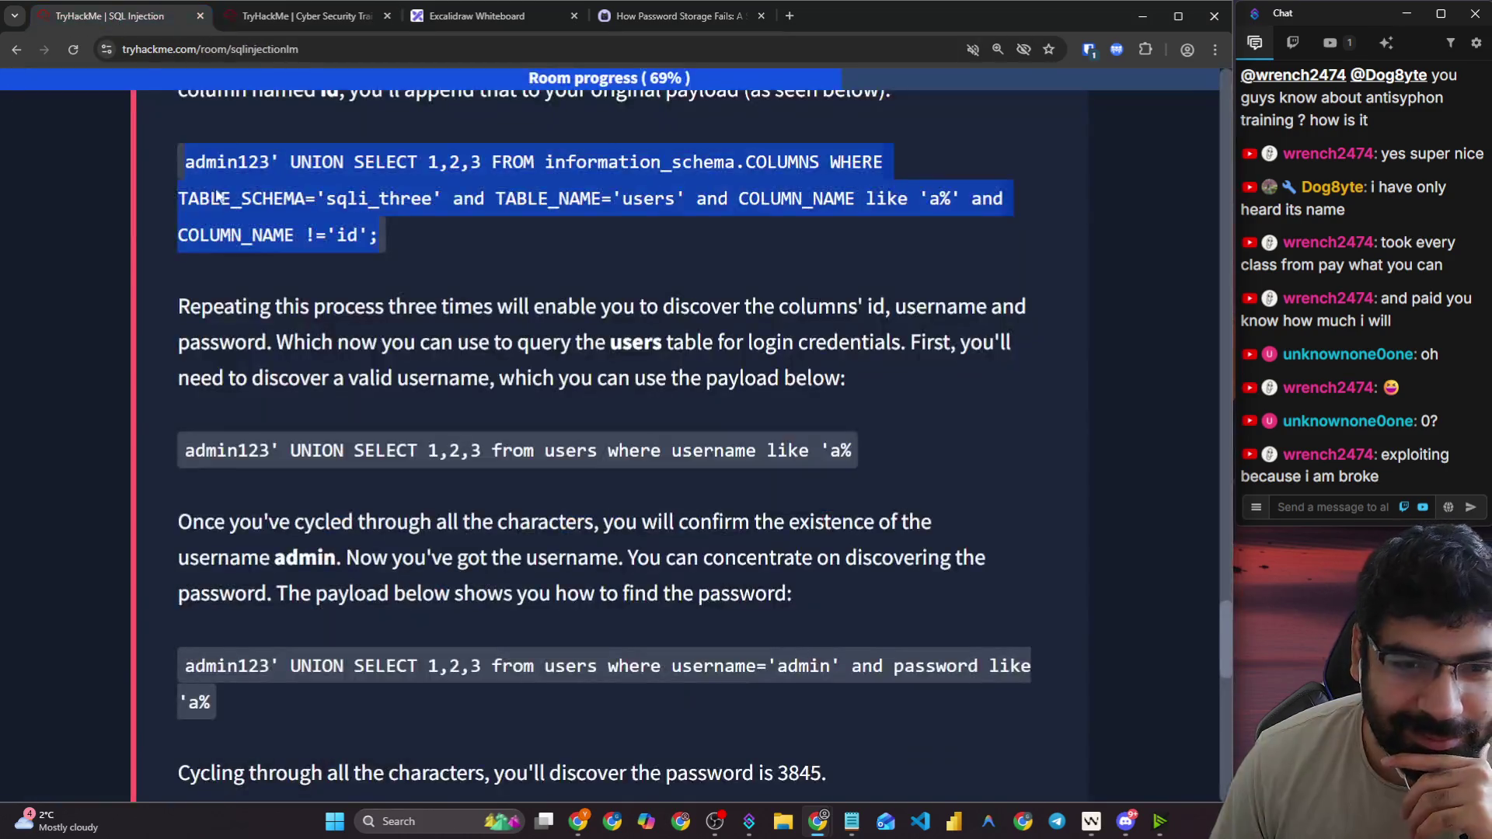
scroll(239, 325, "down", 1)
scroll(314, 303, "down", 1)
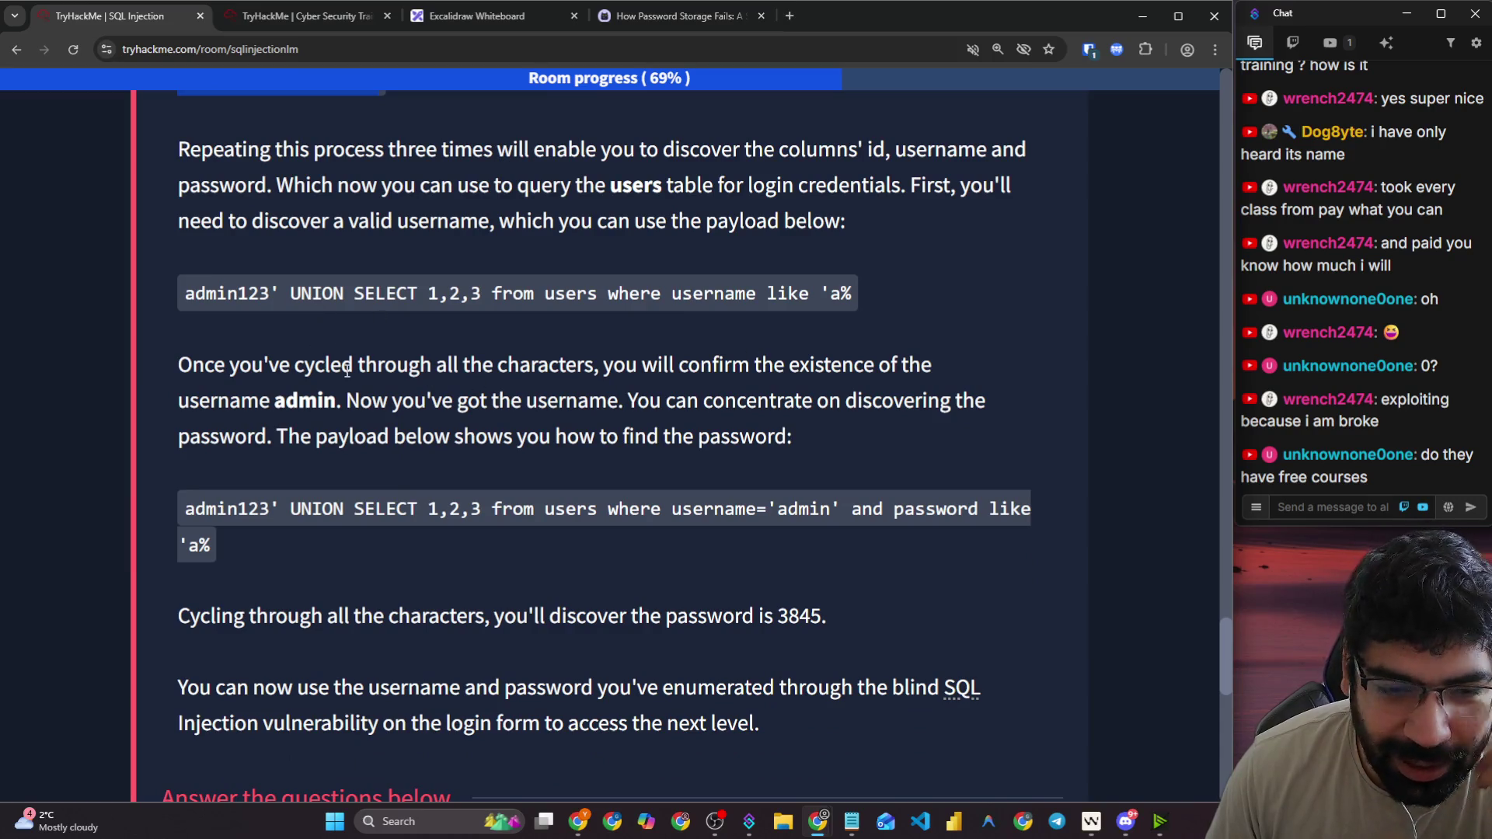
left_click_drag(177, 365, 731, 397)
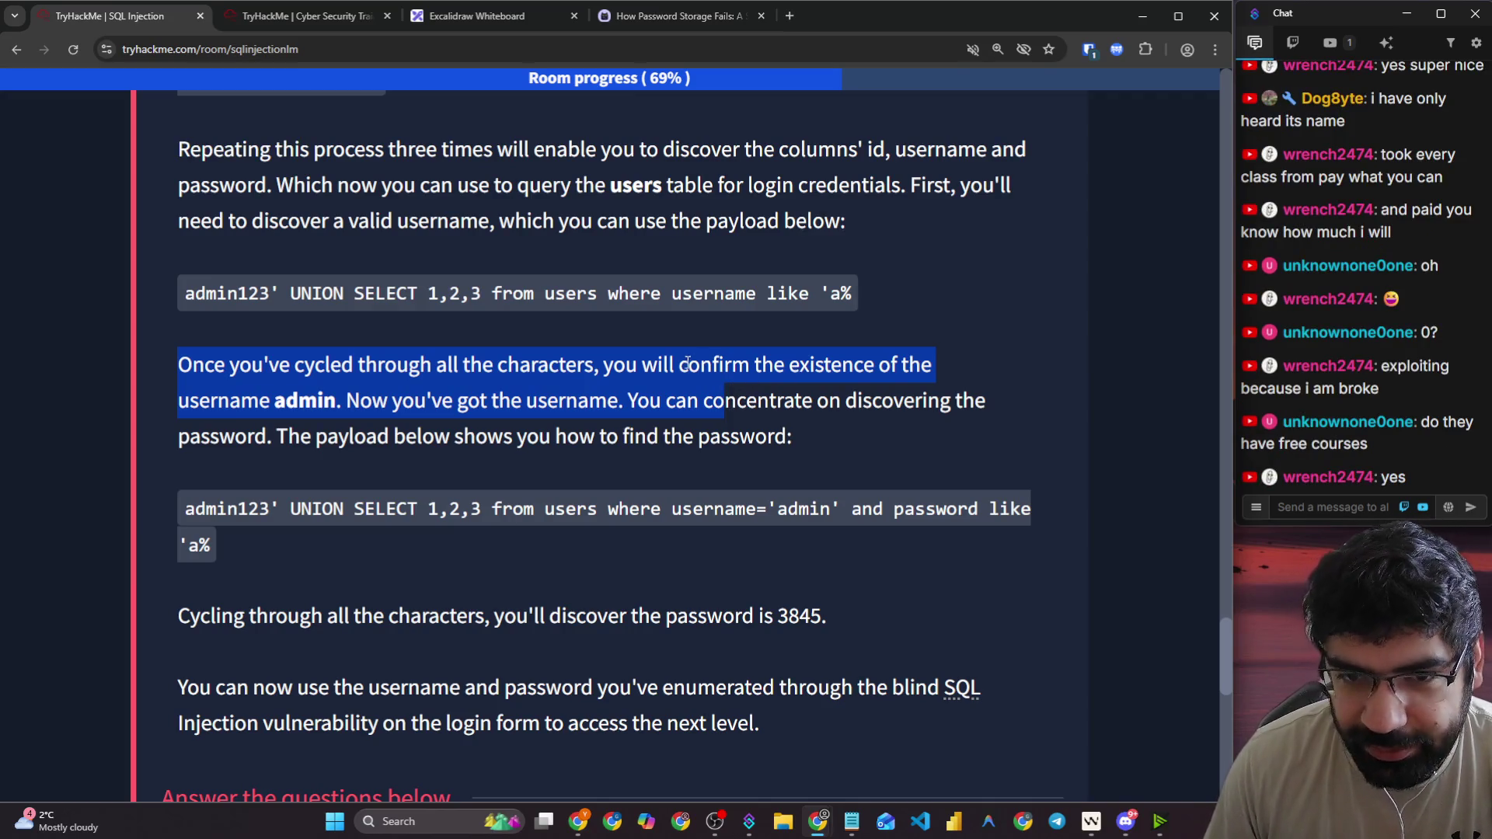
left_click(625, 282)
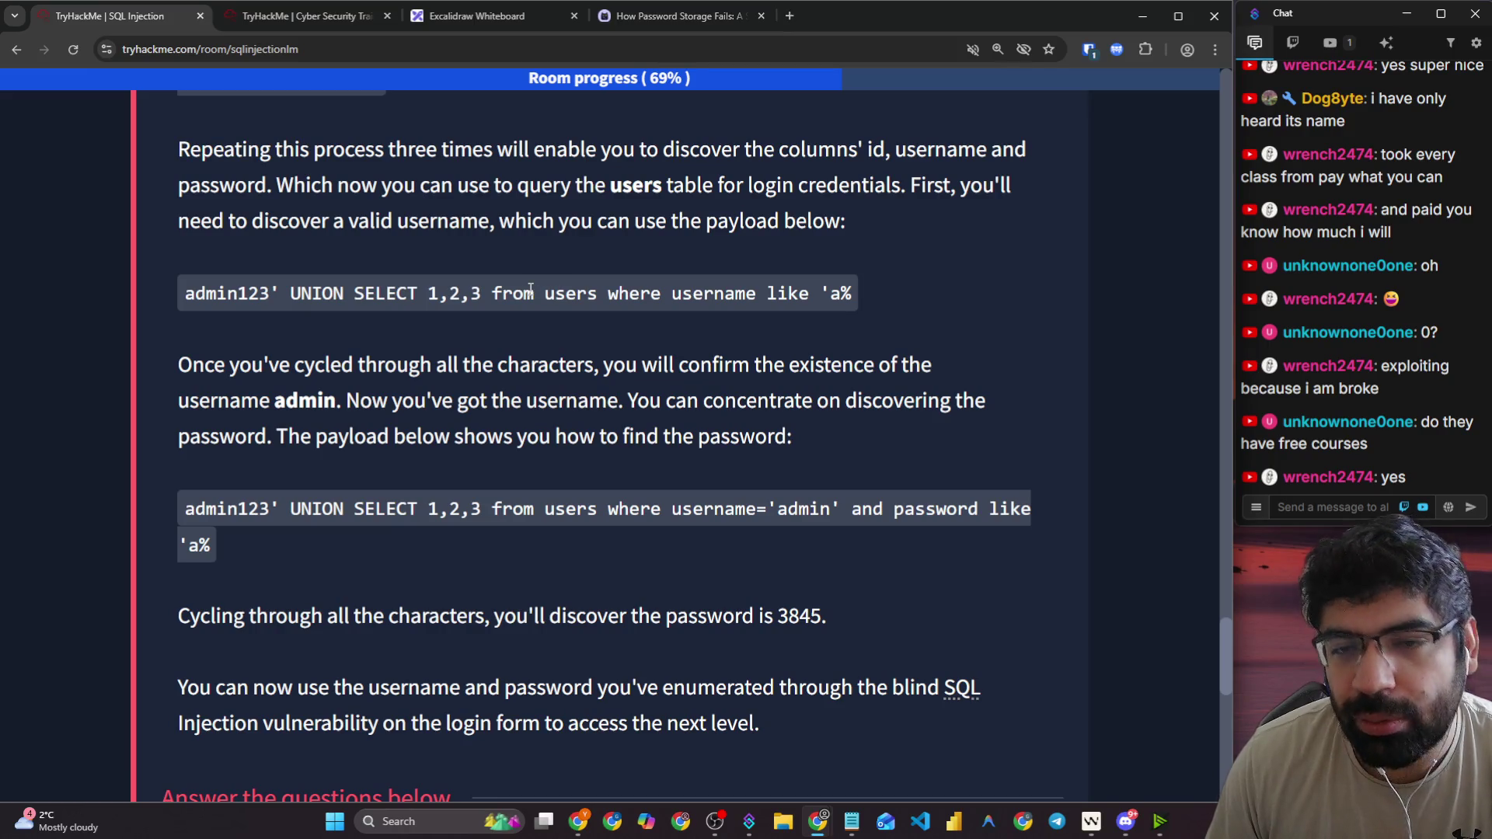
left_click_drag(545, 293, 846, 293)
left_click_drag(275, 399, 336, 400)
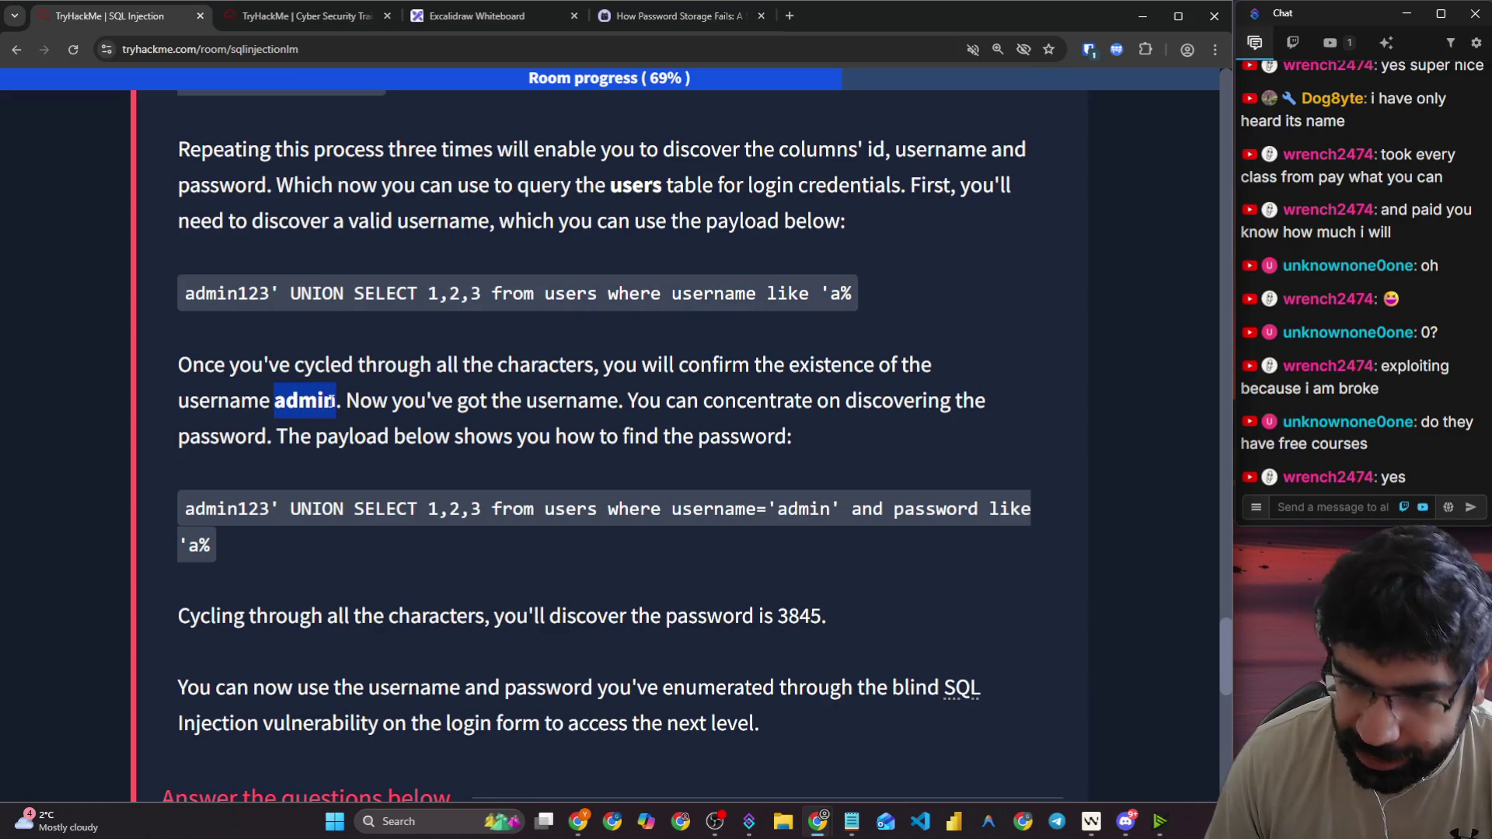
scroll(631, 401, "down", 1)
scroll(896, 297, "down", 1)
left_click(911, 279)
left_click(305, 14)
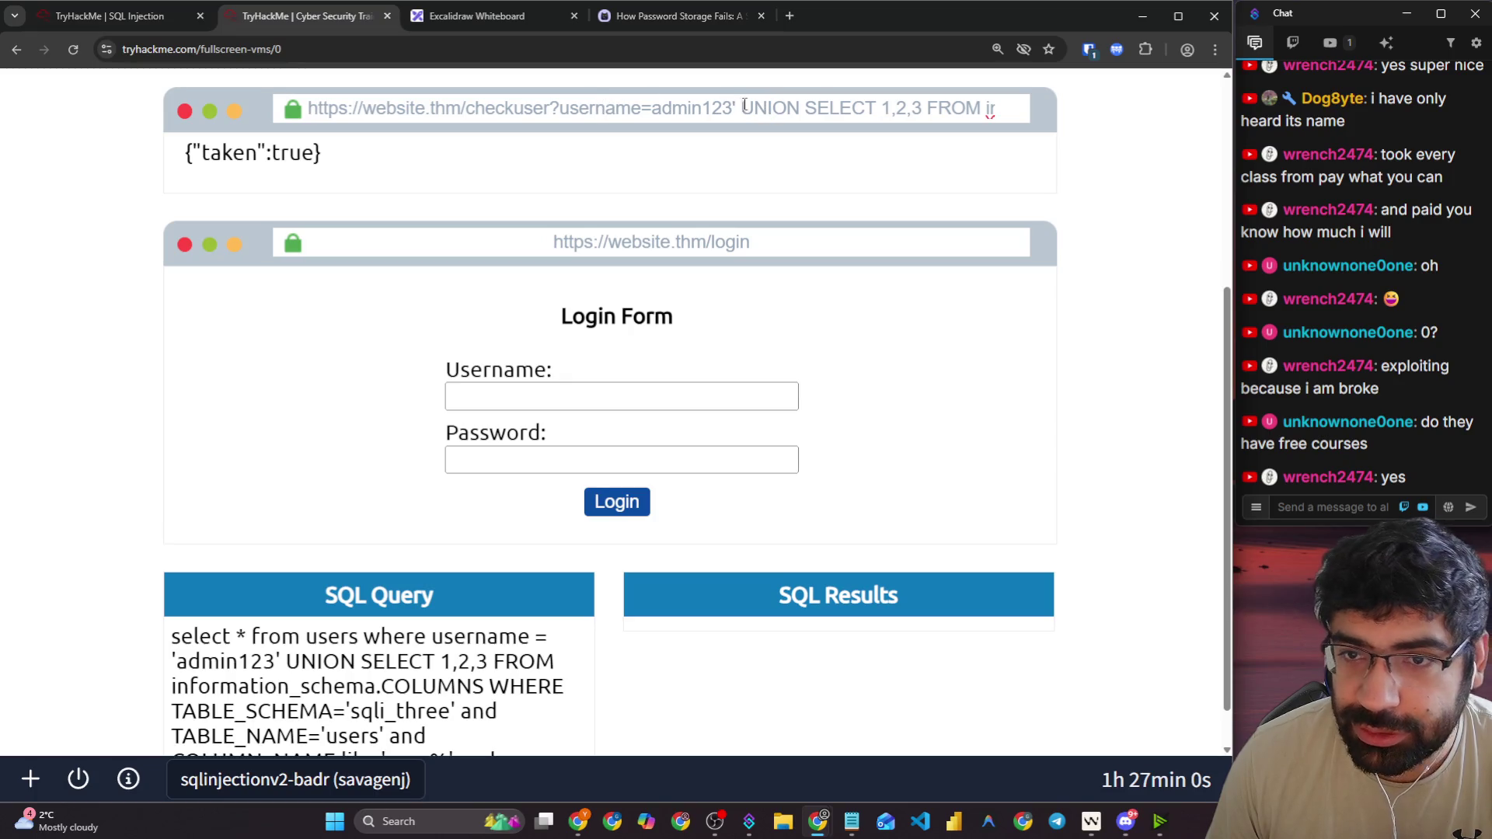
left_click_drag(883, 108, 1015, 108)
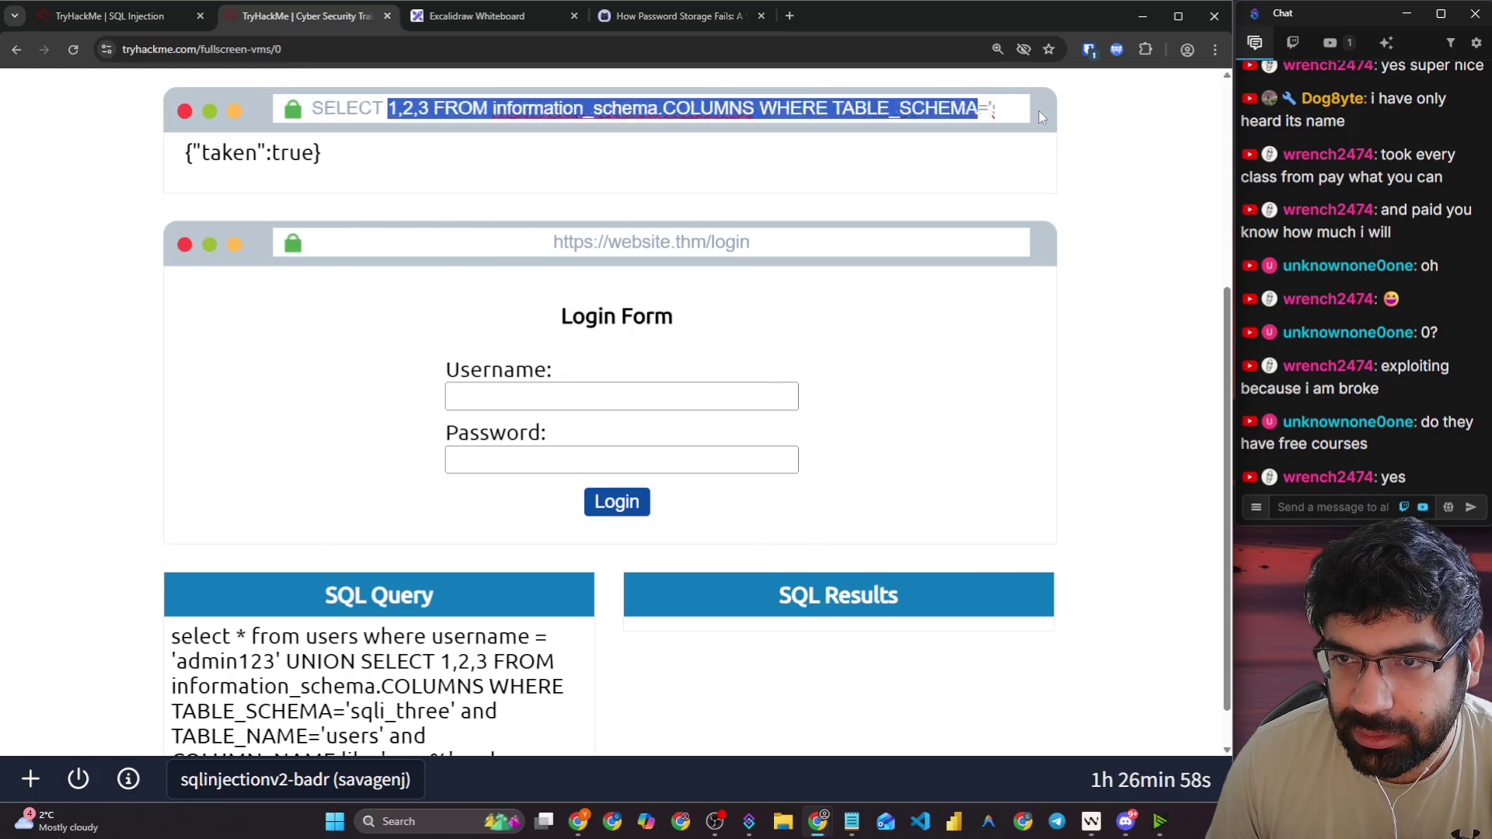
- Cut the lab query back so it ends at admin123' UNION SELECT 1,2,3
key("BackSpace")
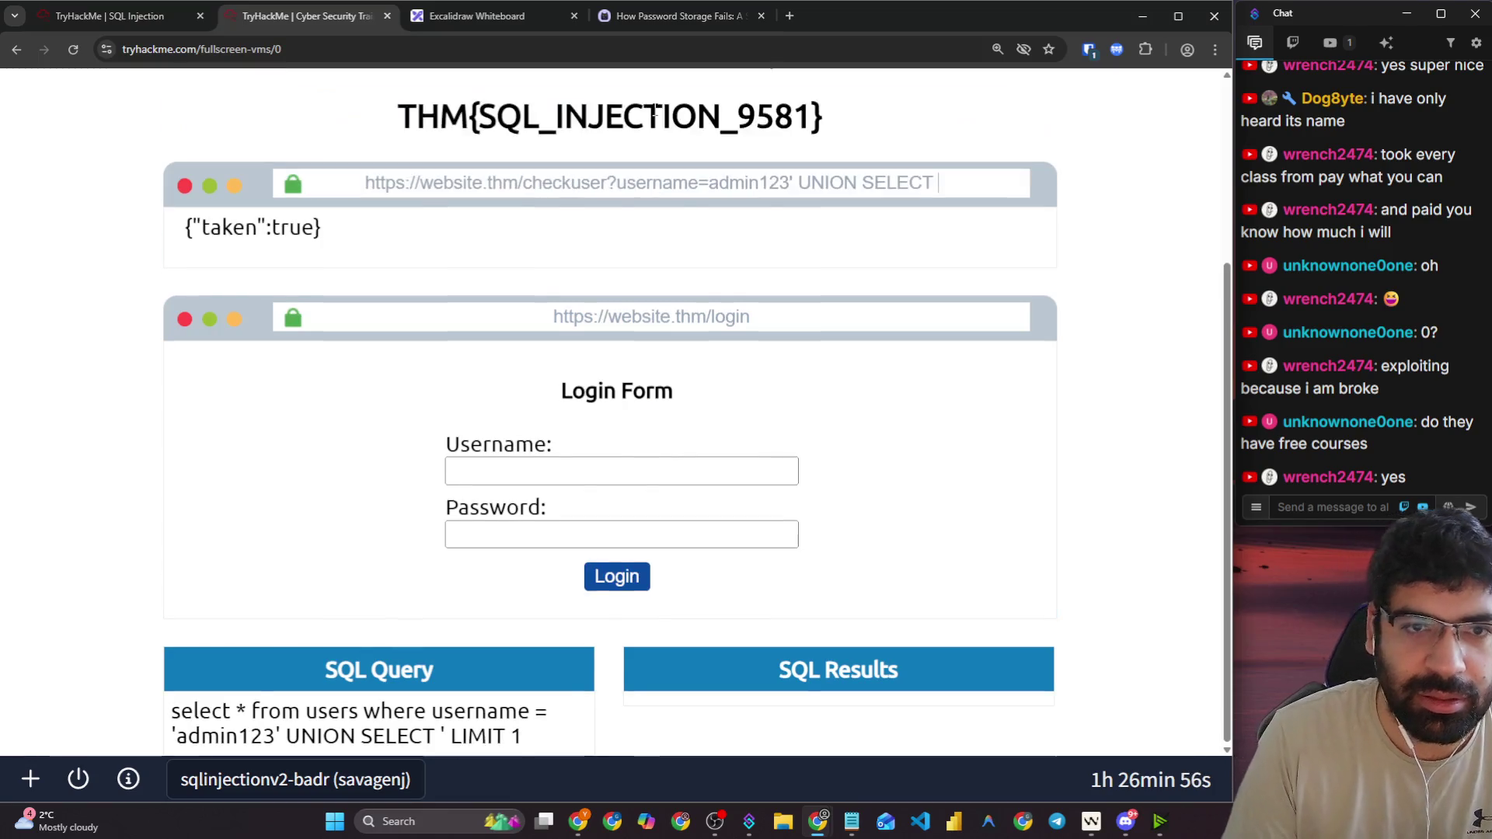
type("1,2,3 ")
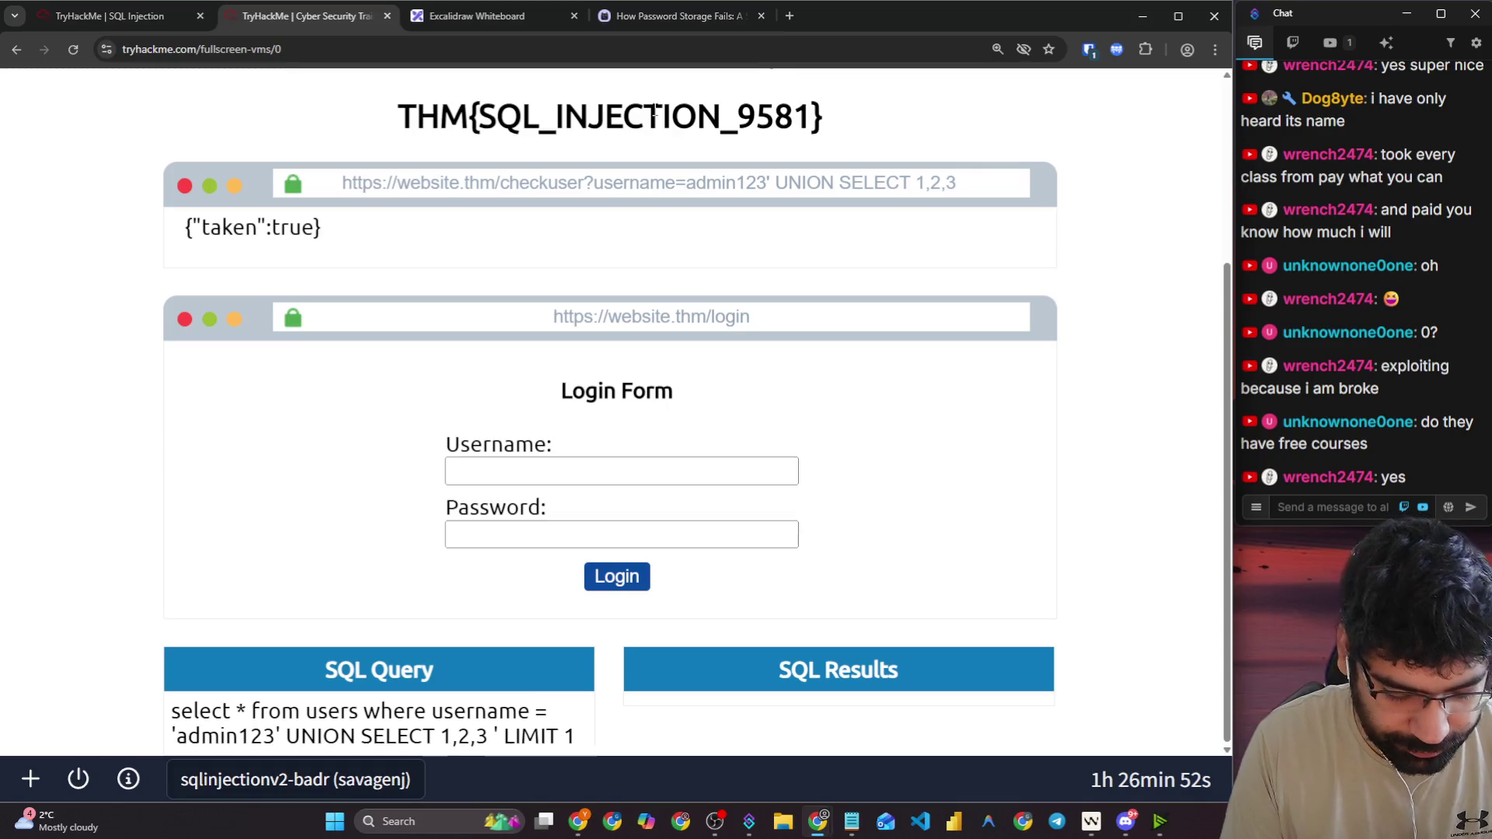
type("f")
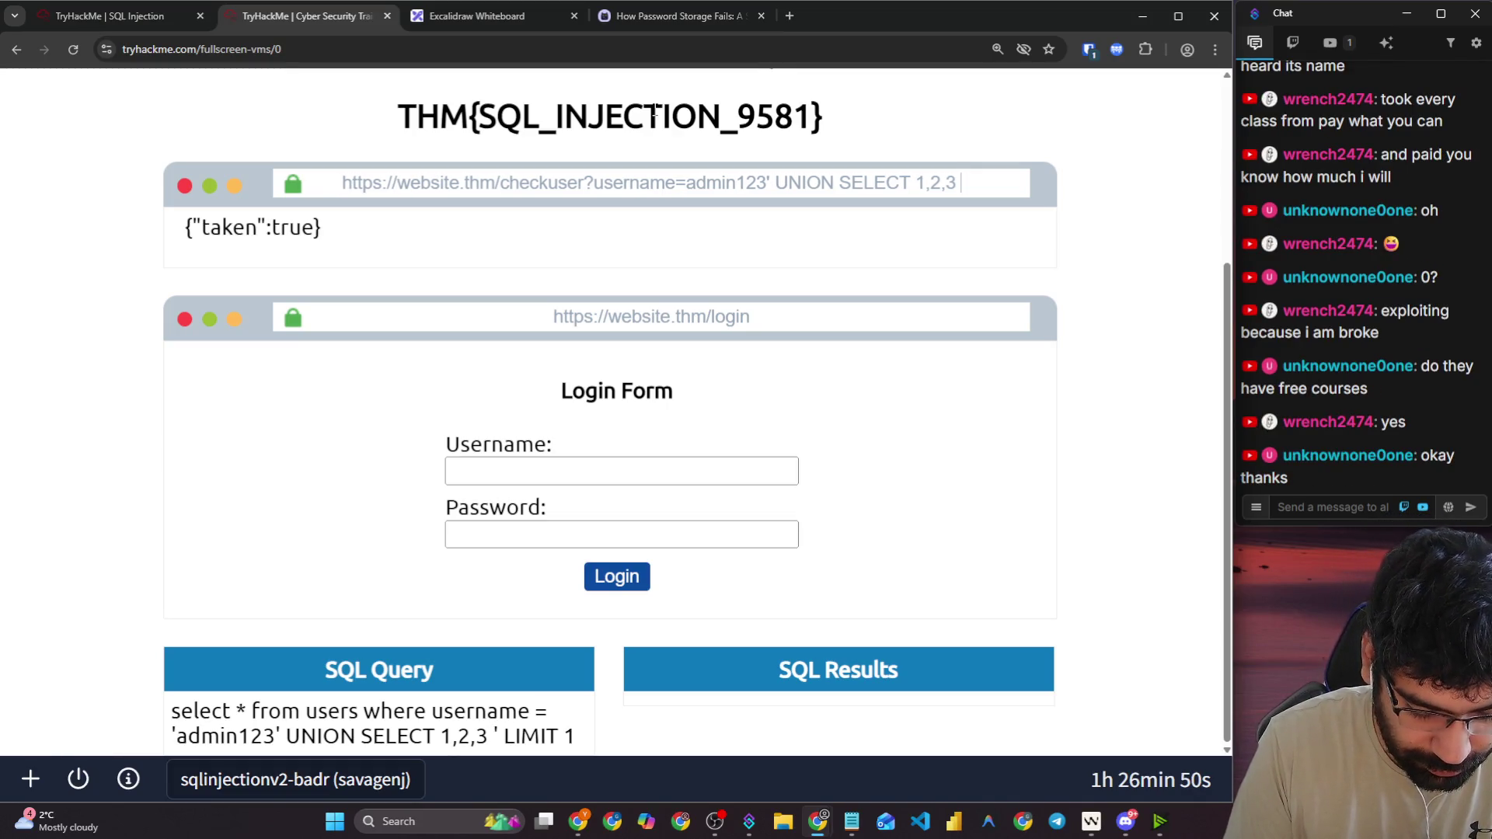
type("rom")
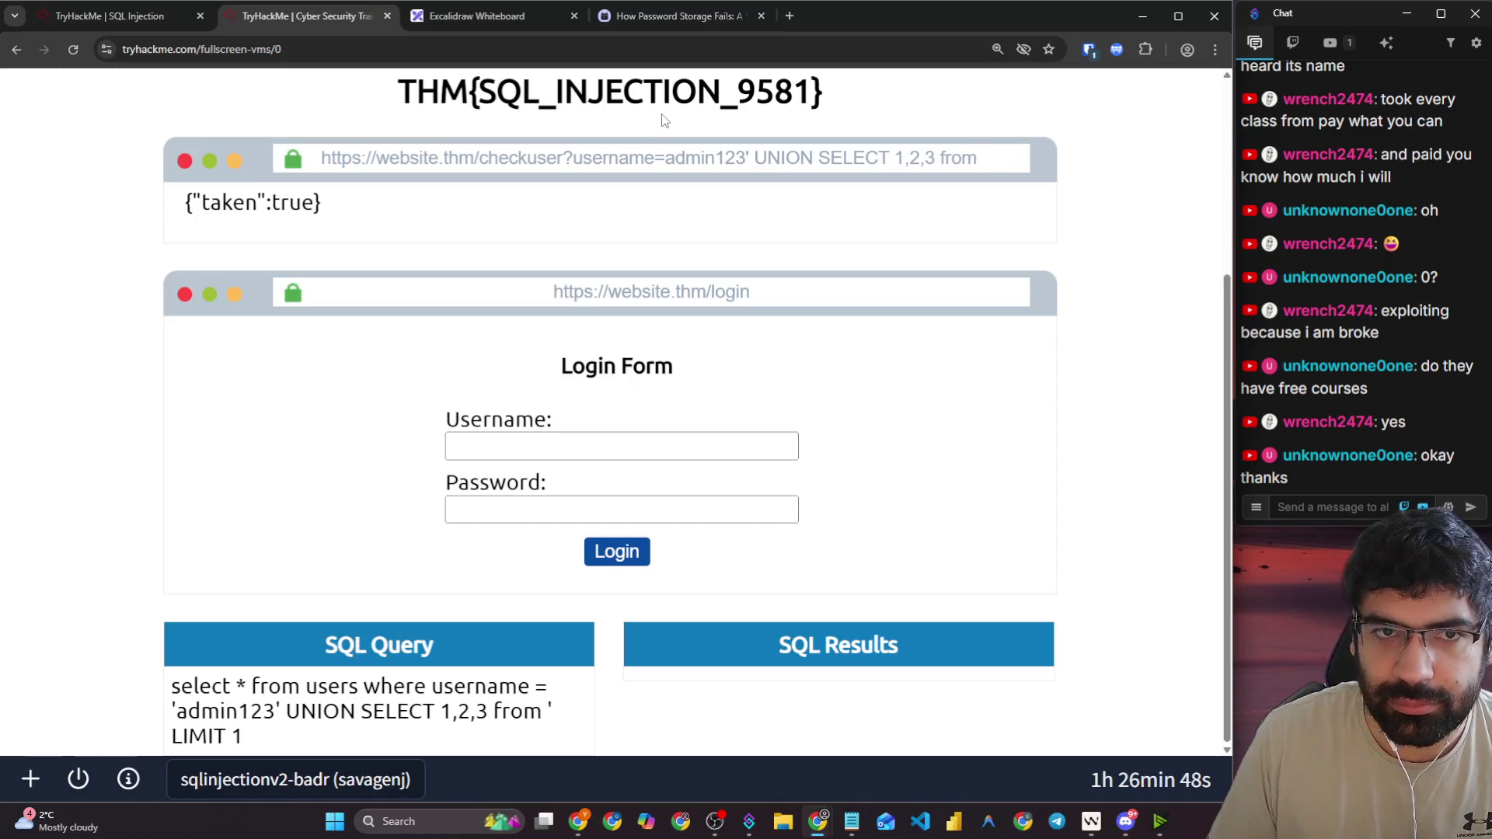
- Select the password-enumeration payload from its from-clause to its end in the room text
left_click(161, 29)
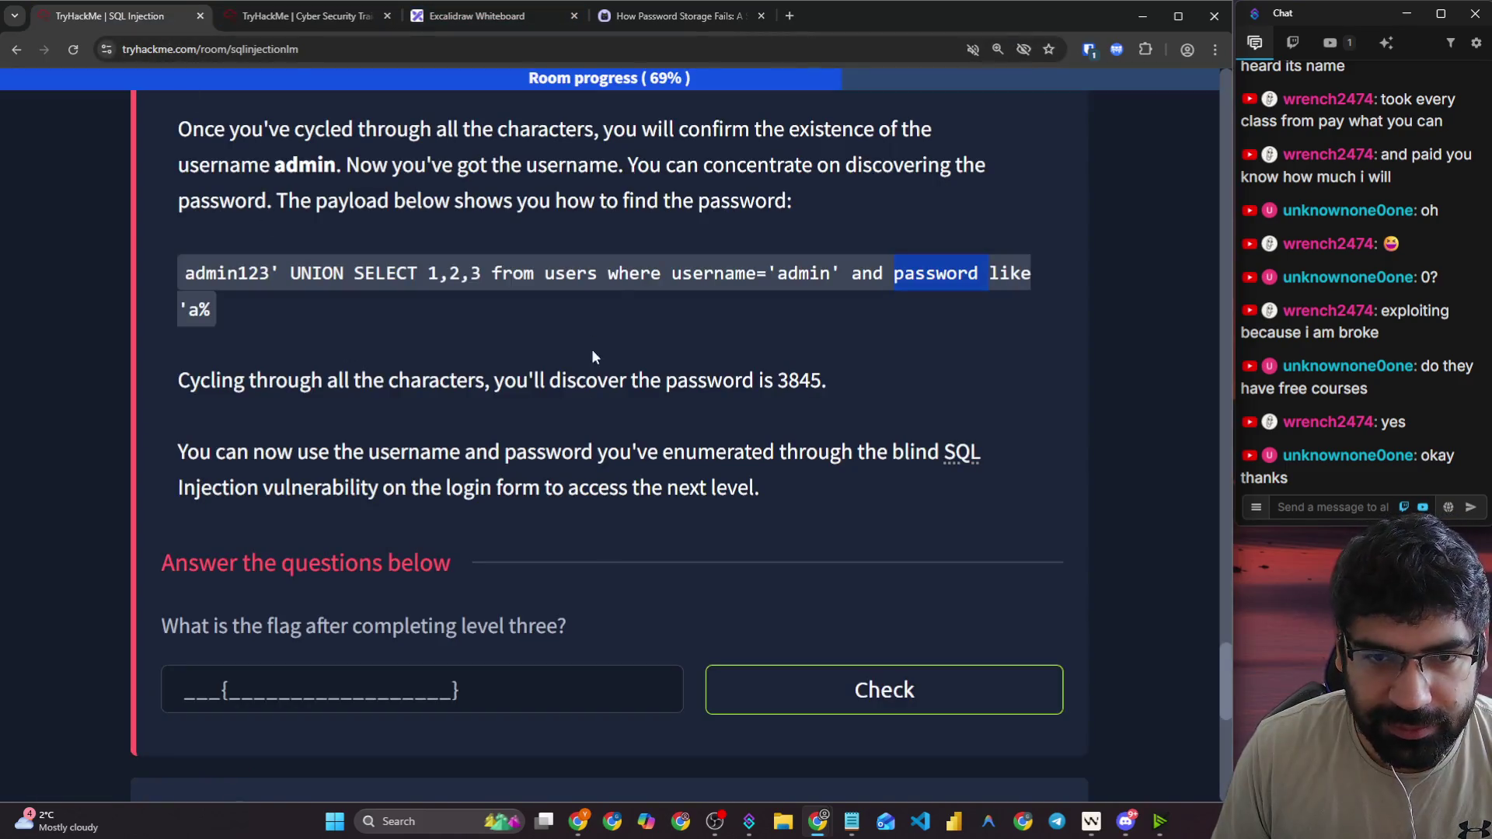
left_click_drag(662, 275, 860, 283)
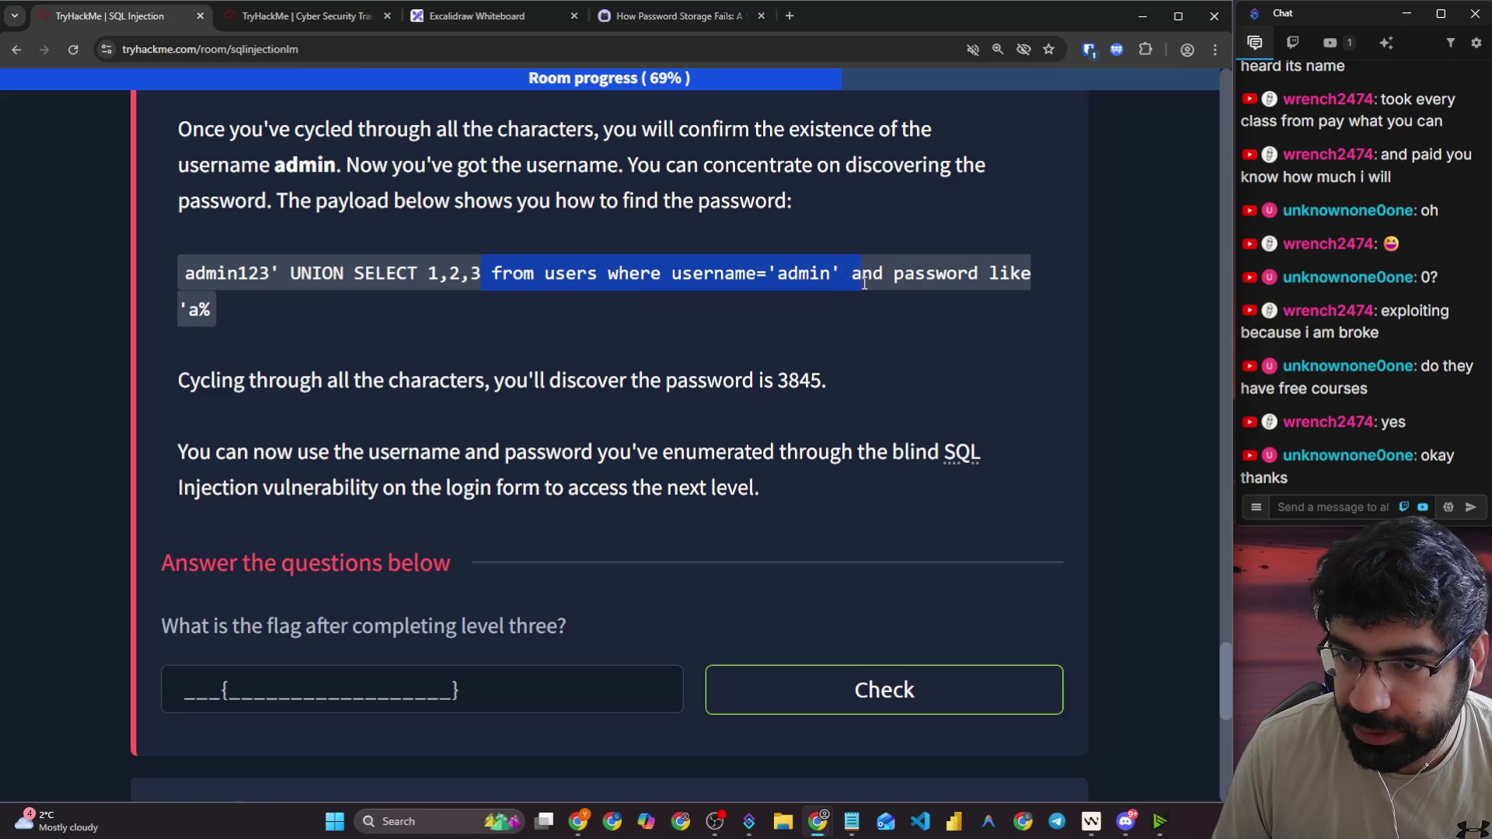
left_click_drag(1032, 275, 190, 323)
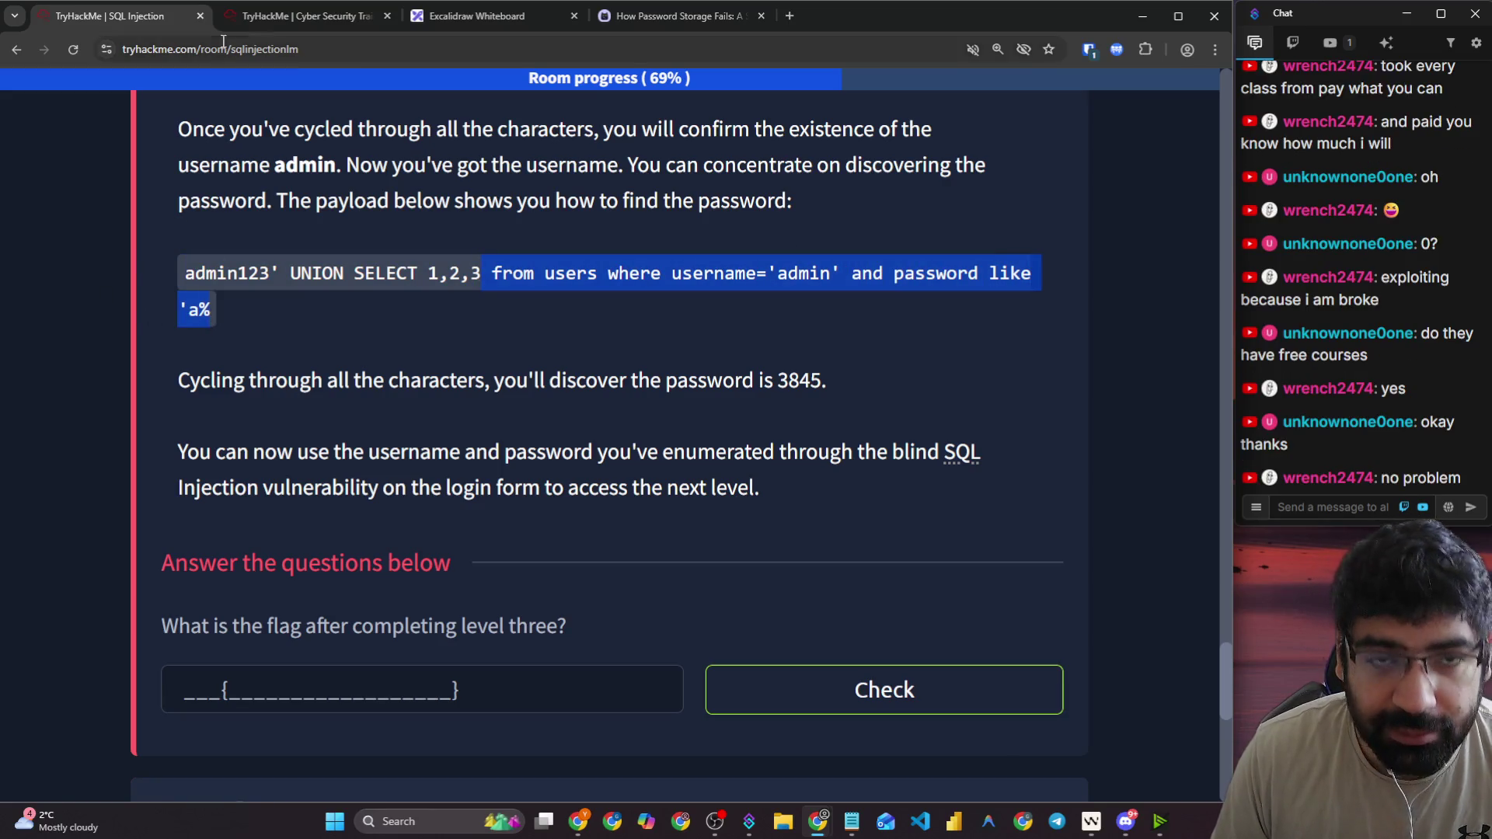
- Paste the password payload into the lab query and remove the duplicate 'from'
left_click(256, 27)
key("ctrl+v")
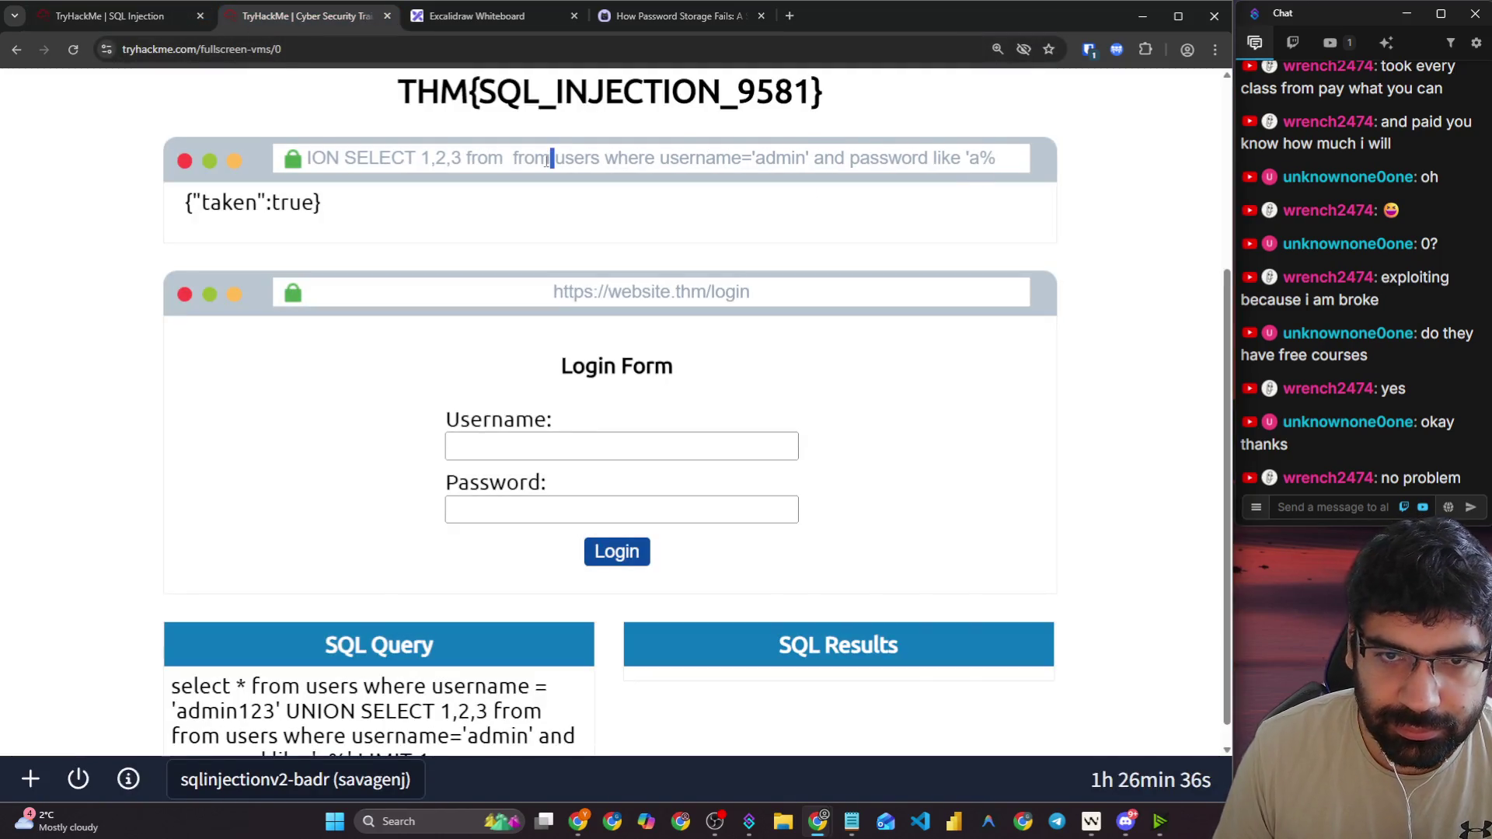
key("BackSpace")
key("BackSpace")
key("BackSpace")
key("BackSpace")
key("BackSpace")
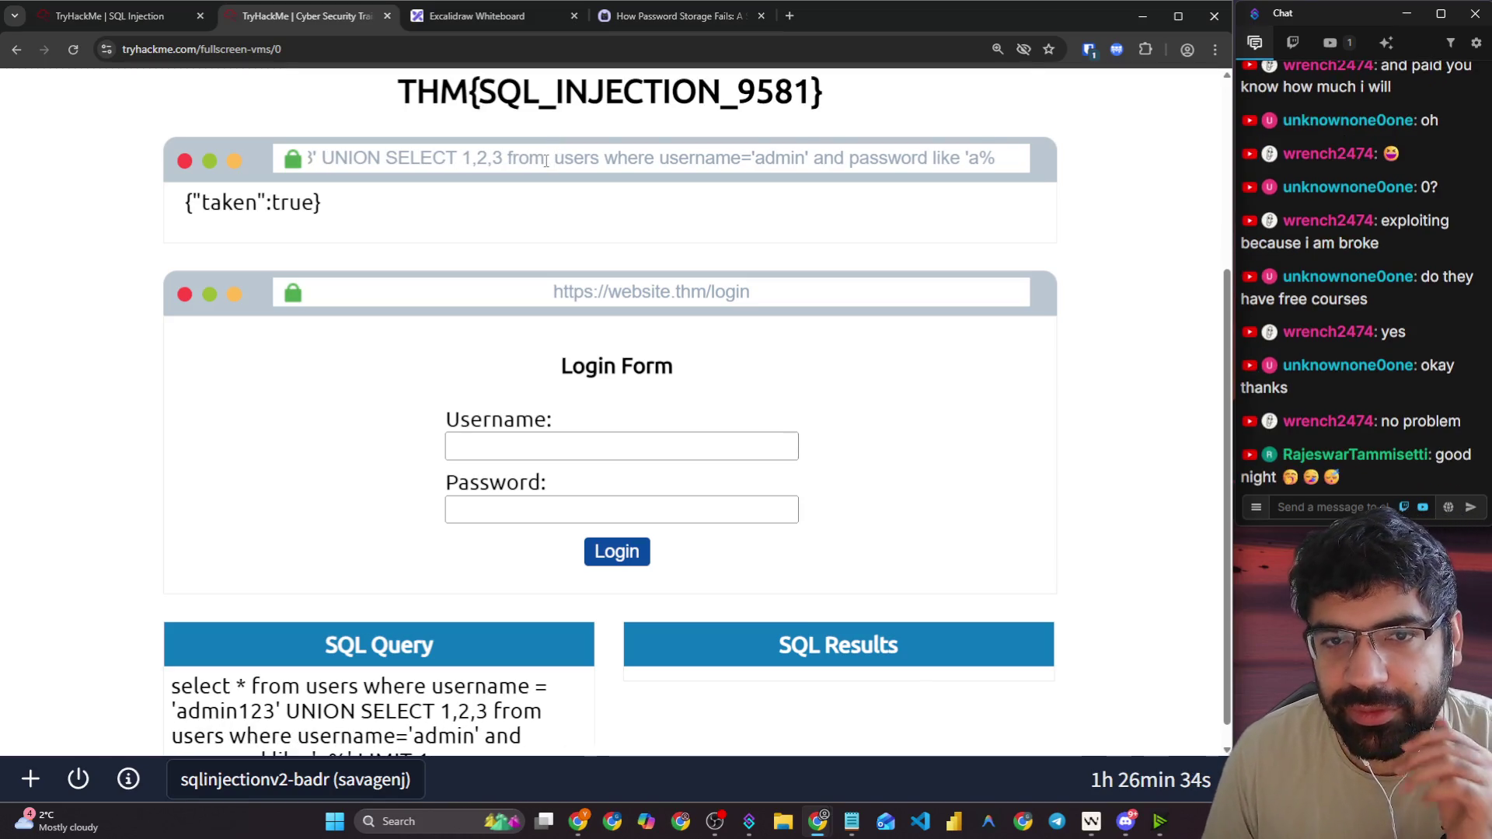
key("BackSpace")
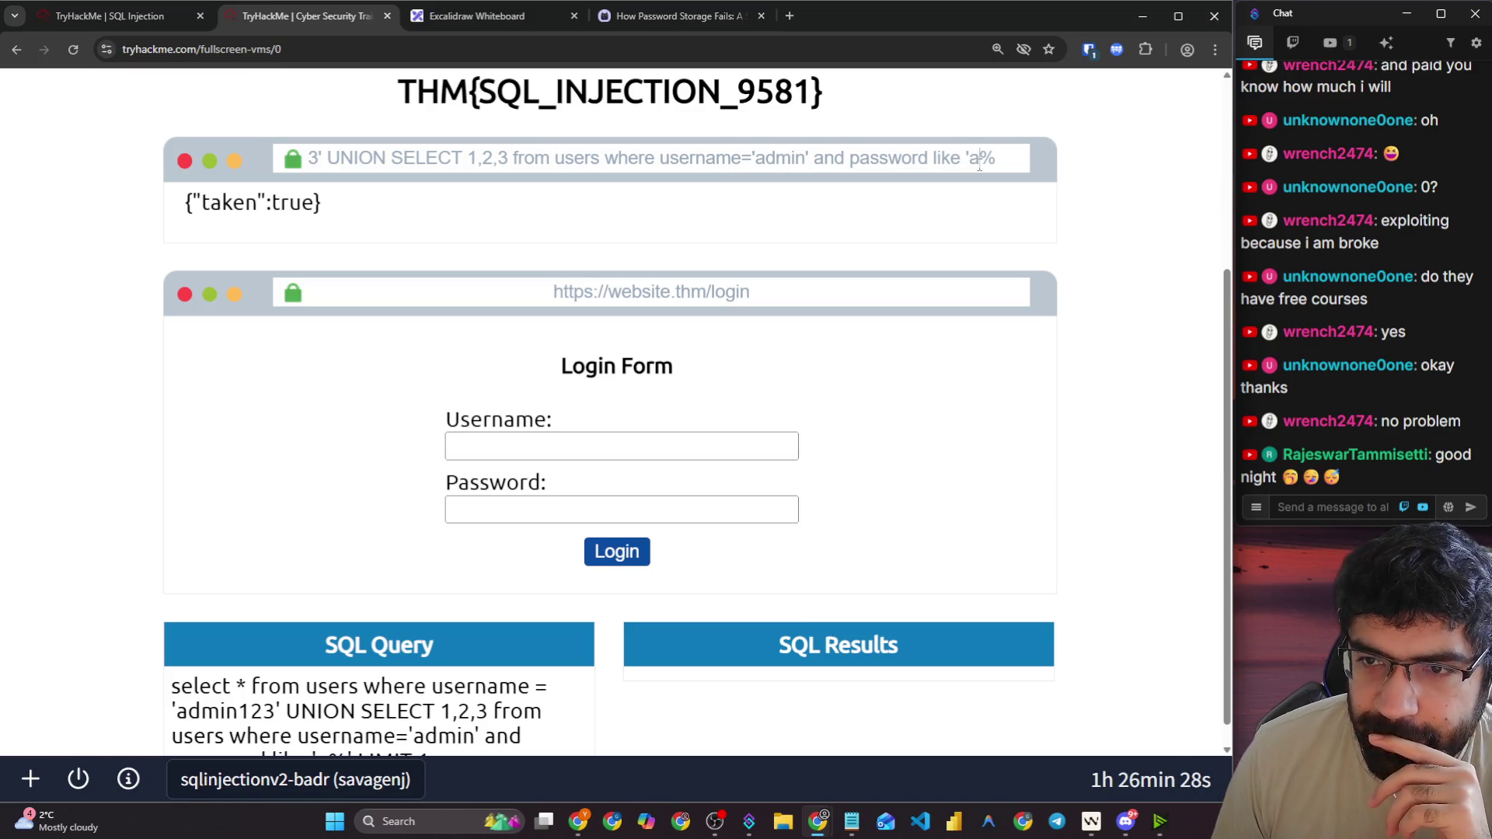
- Guess admin's password first letter from a through d, each returning taken false
key("Return")
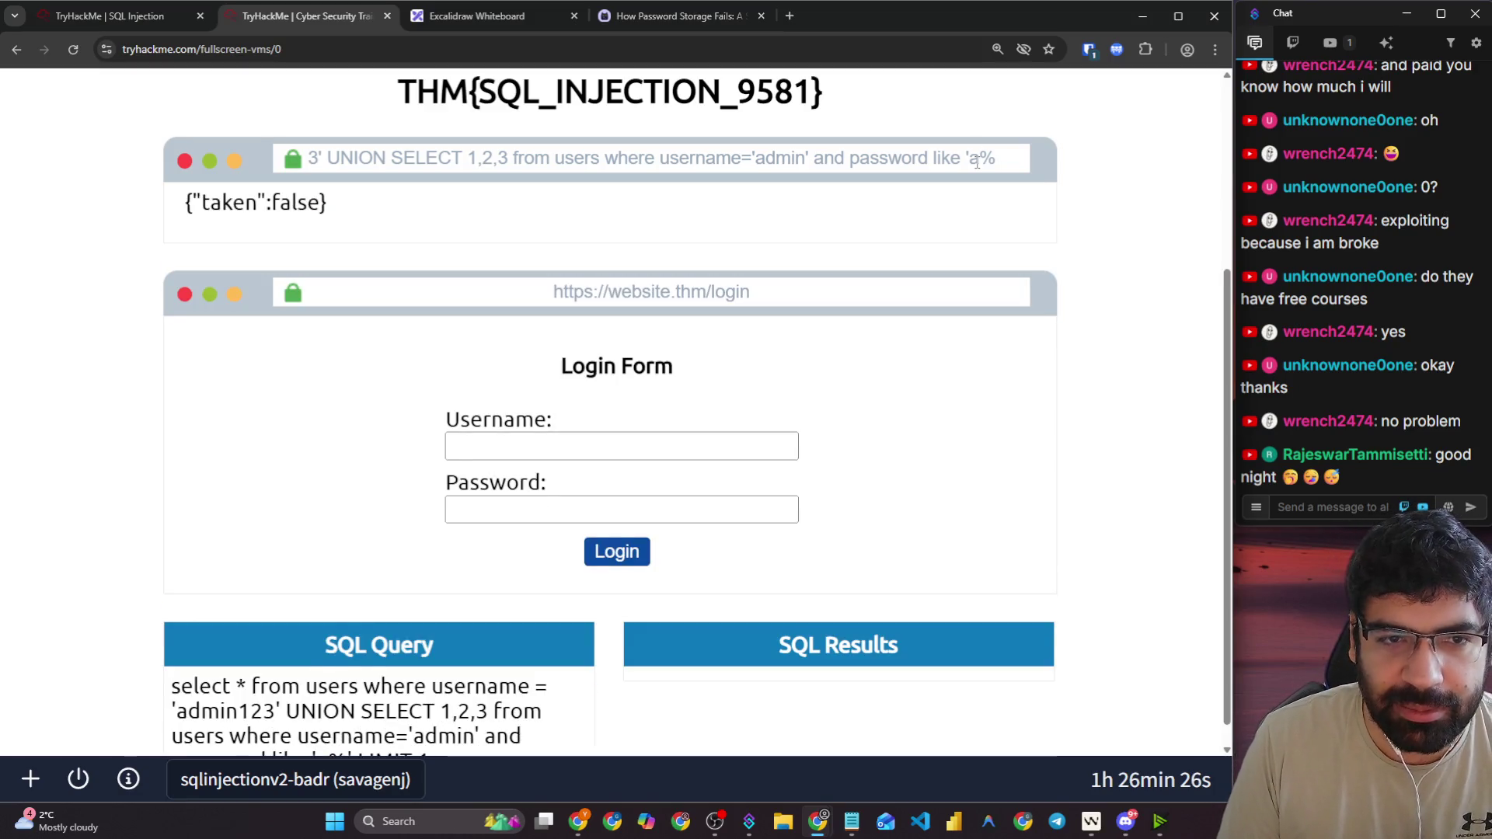
key("BackSpace")
type("s")
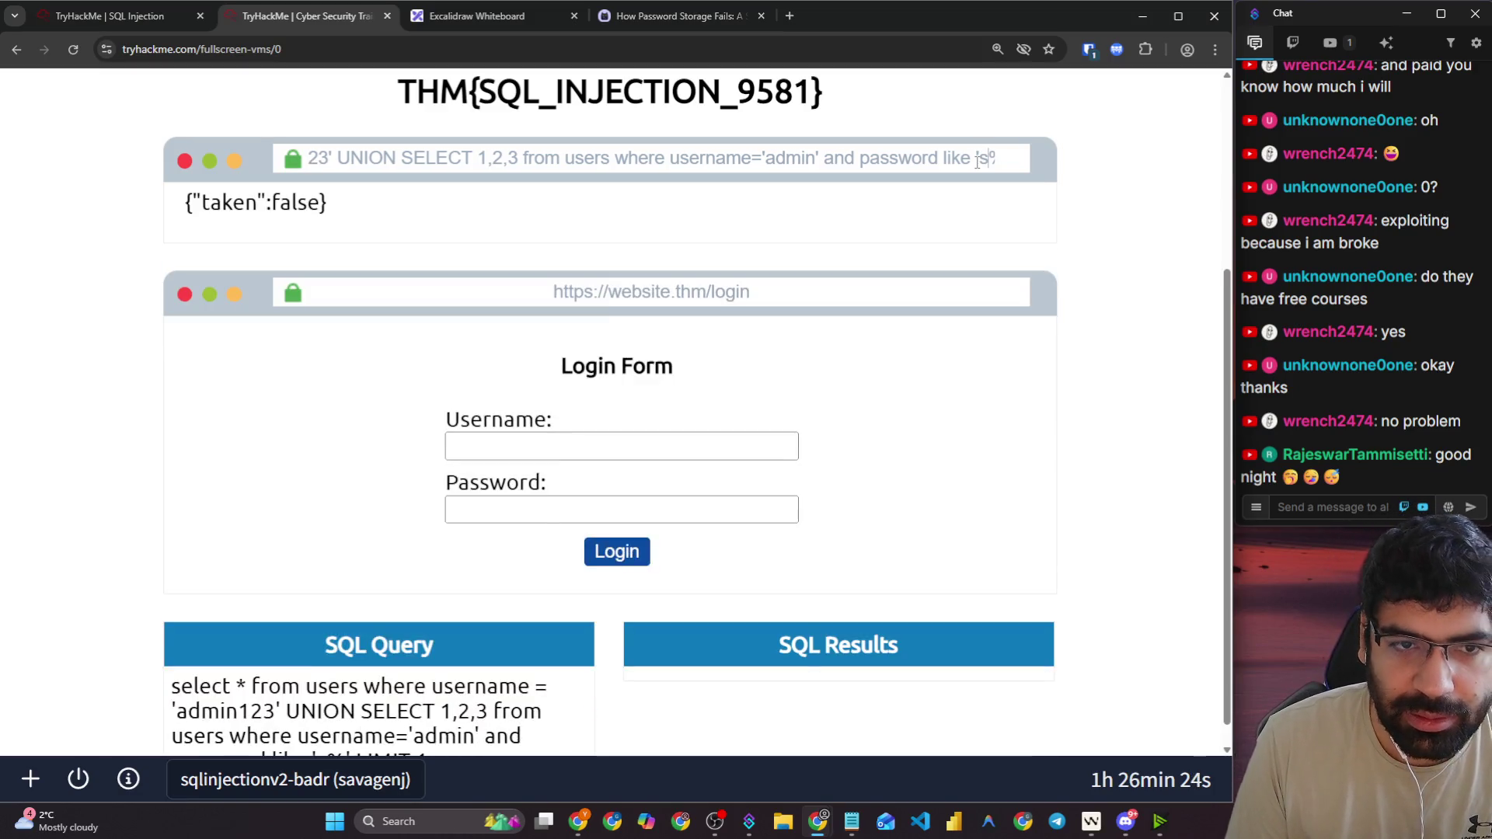
key("BackSpace")
type("d")
type("t")
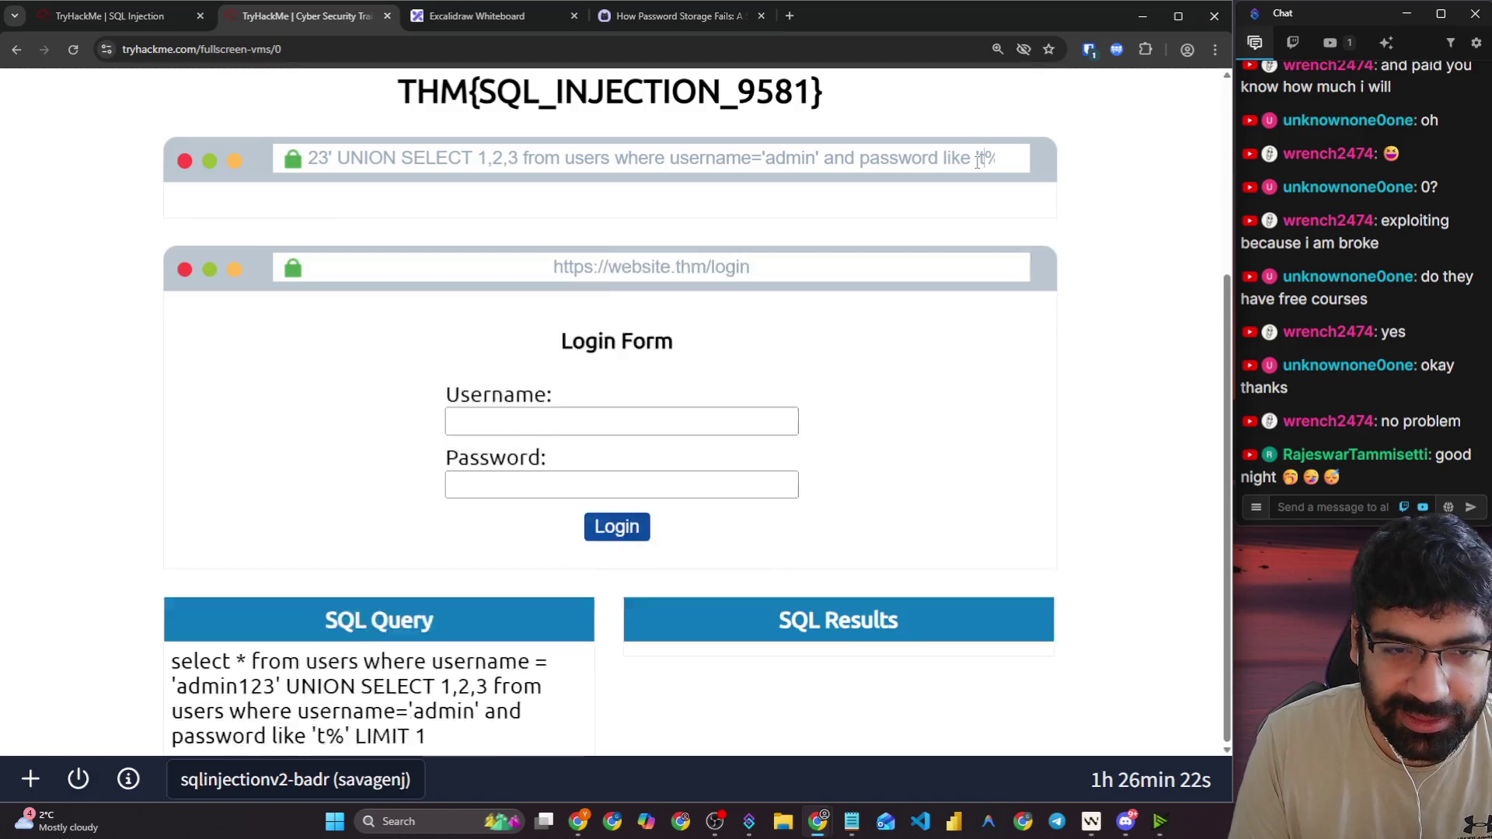
type("b")
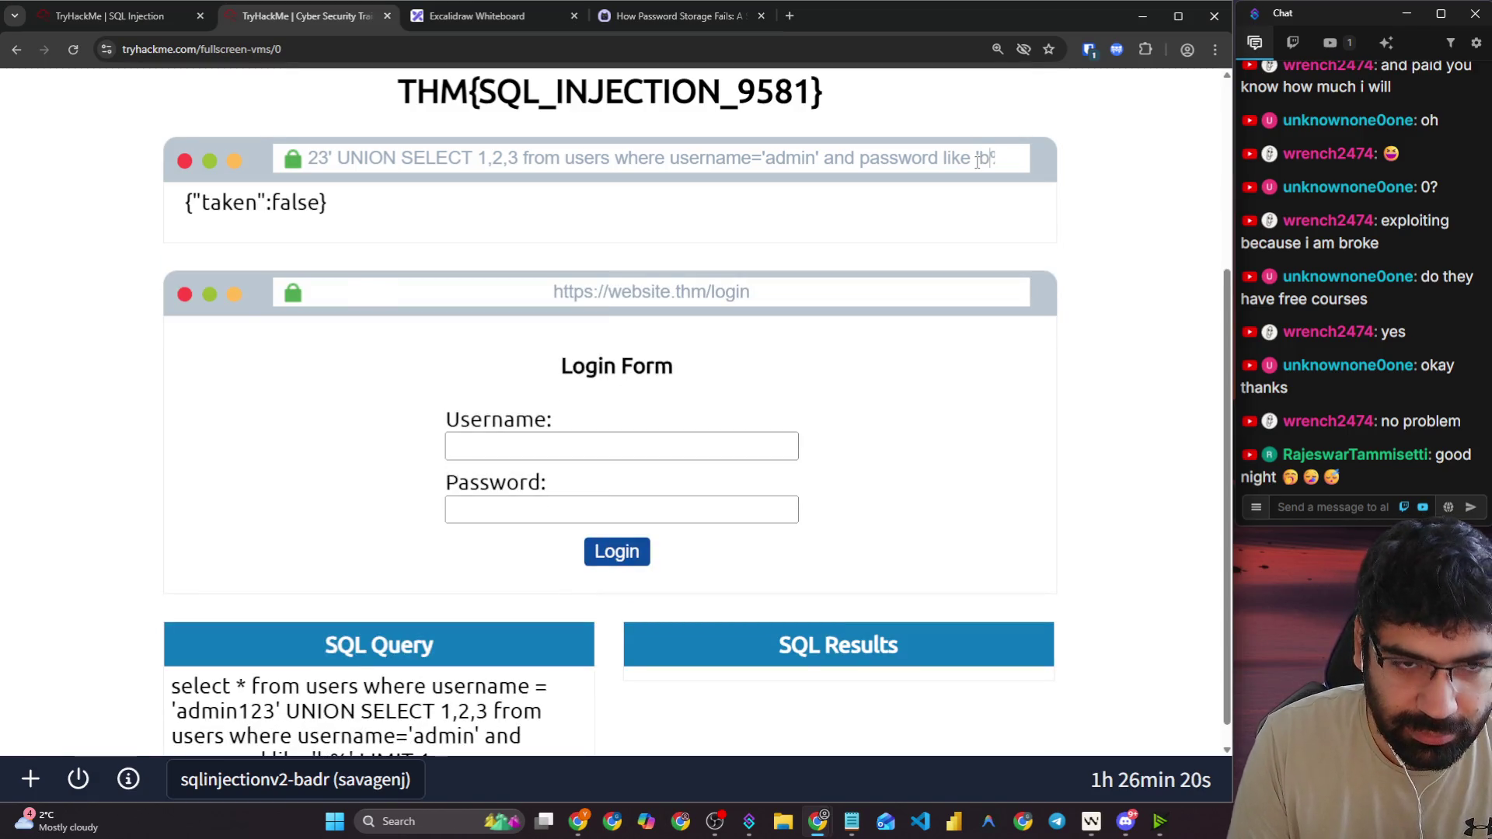
key("BackSpace")
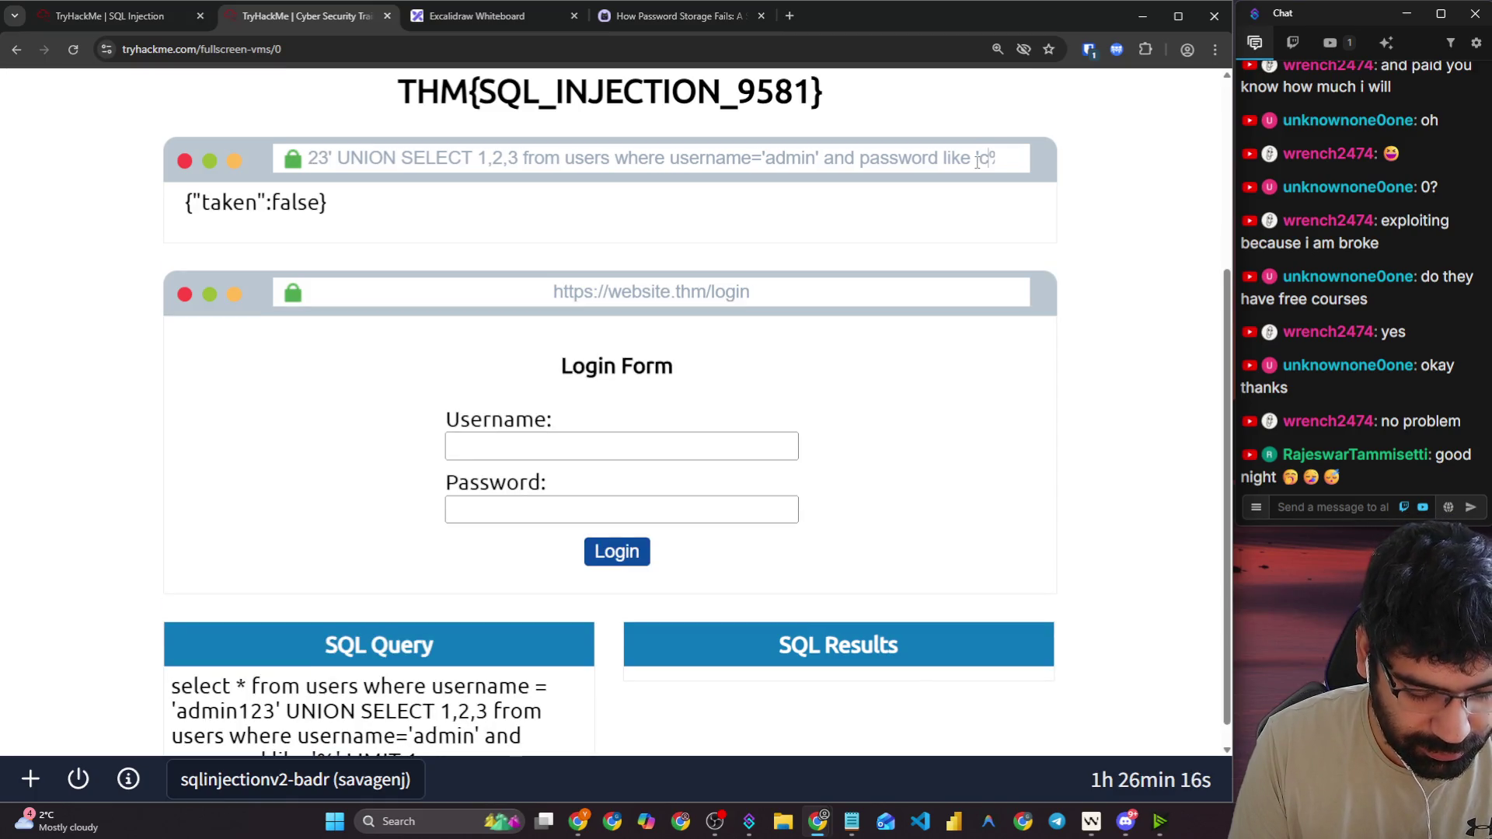
key("BackSpace")
type("d")
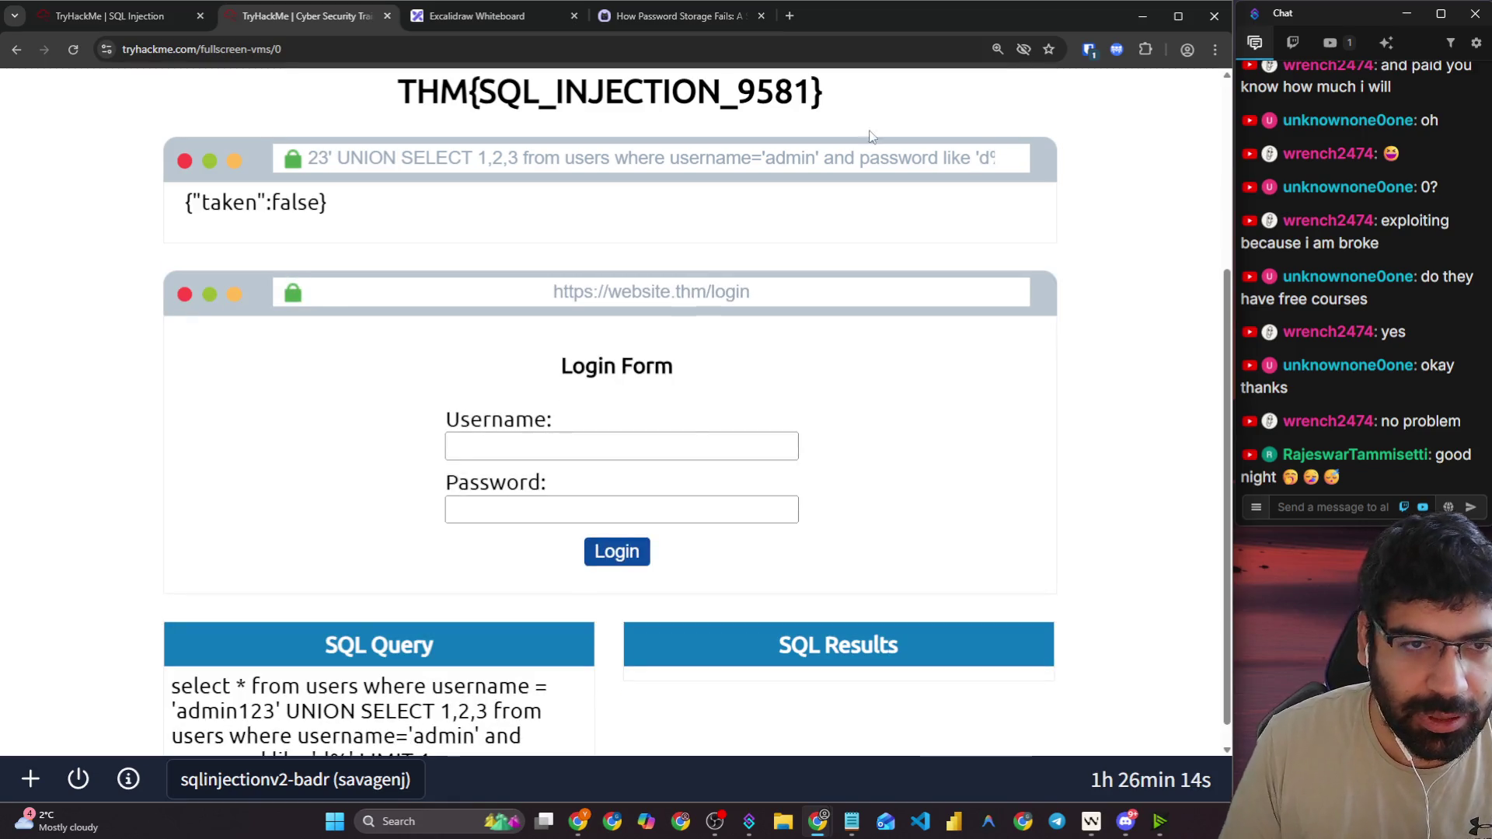
left_click(163, 17)
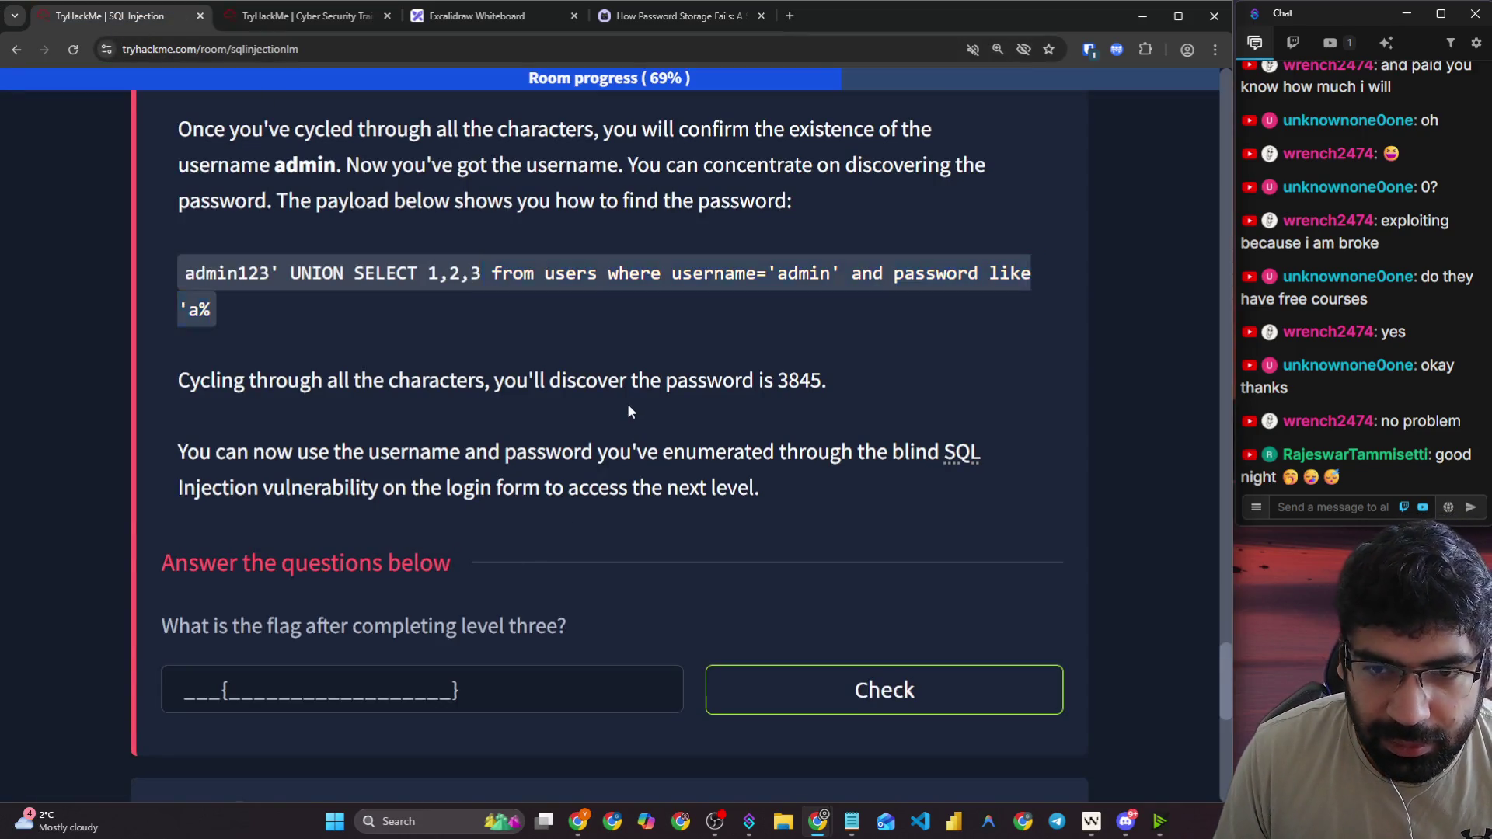
double_click(932, 272)
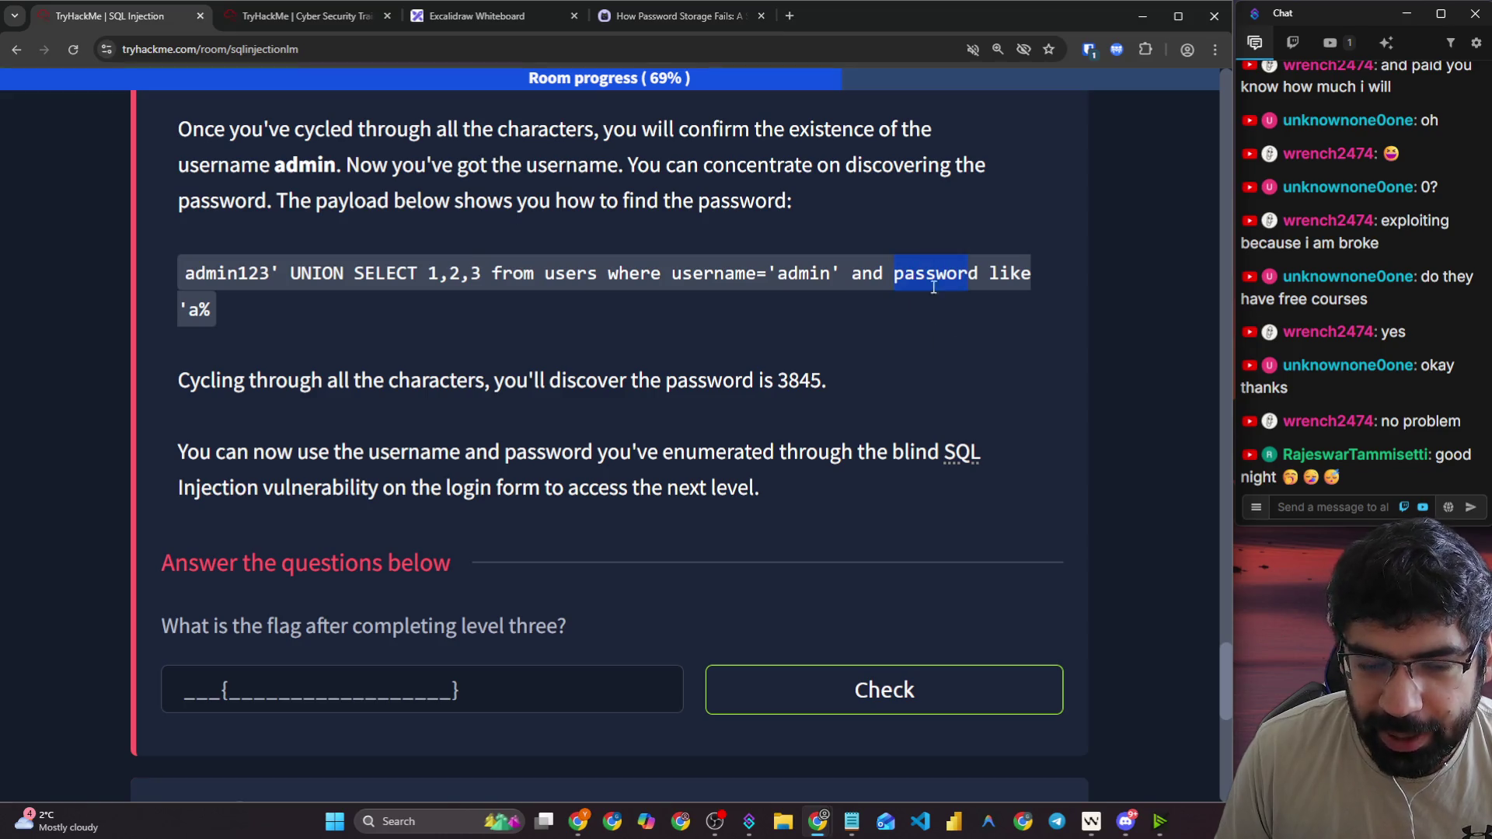
left_click_drag(178, 381, 679, 381)
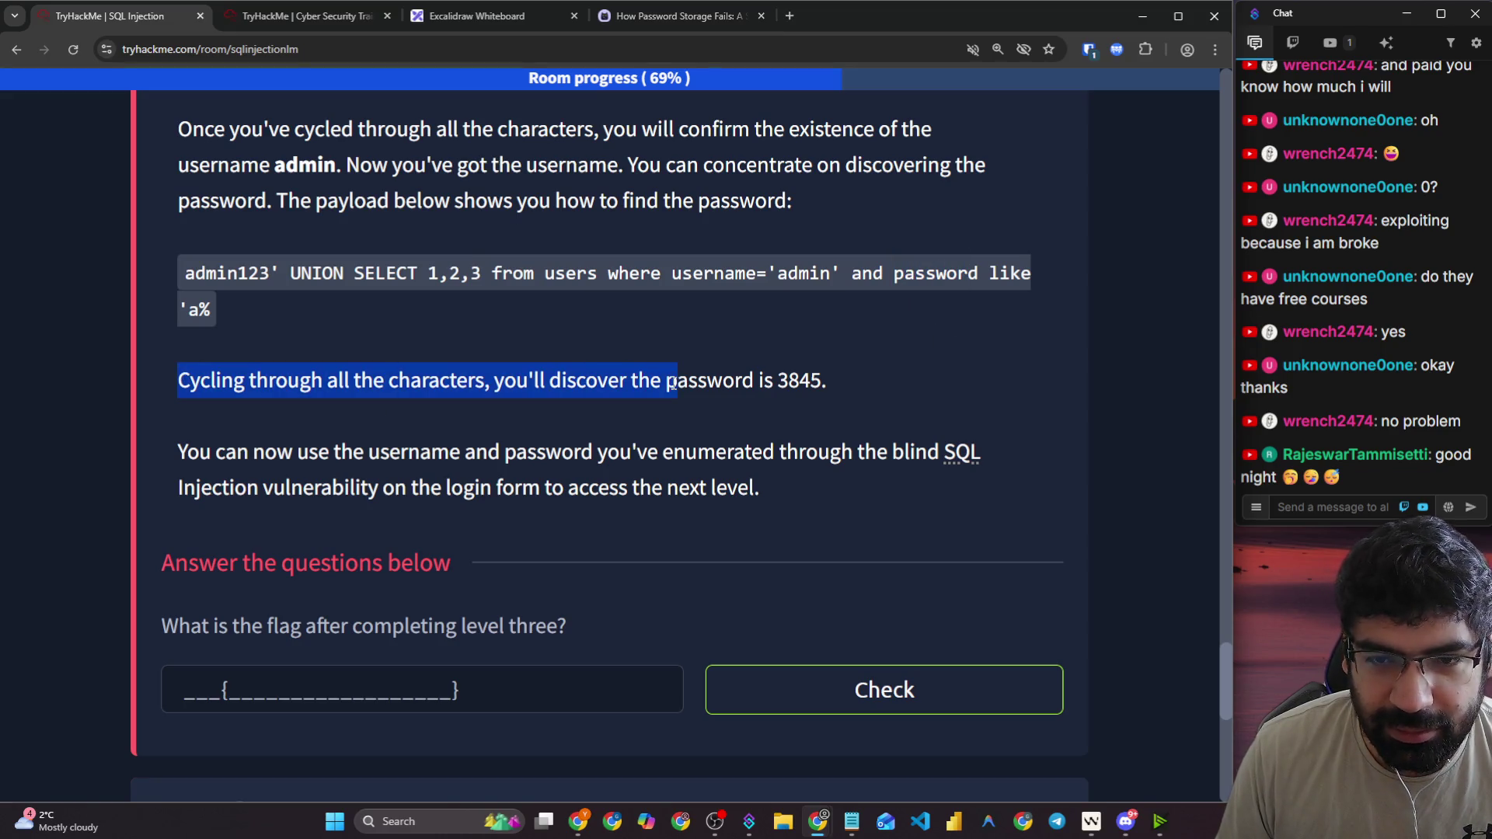
left_click(730, 381)
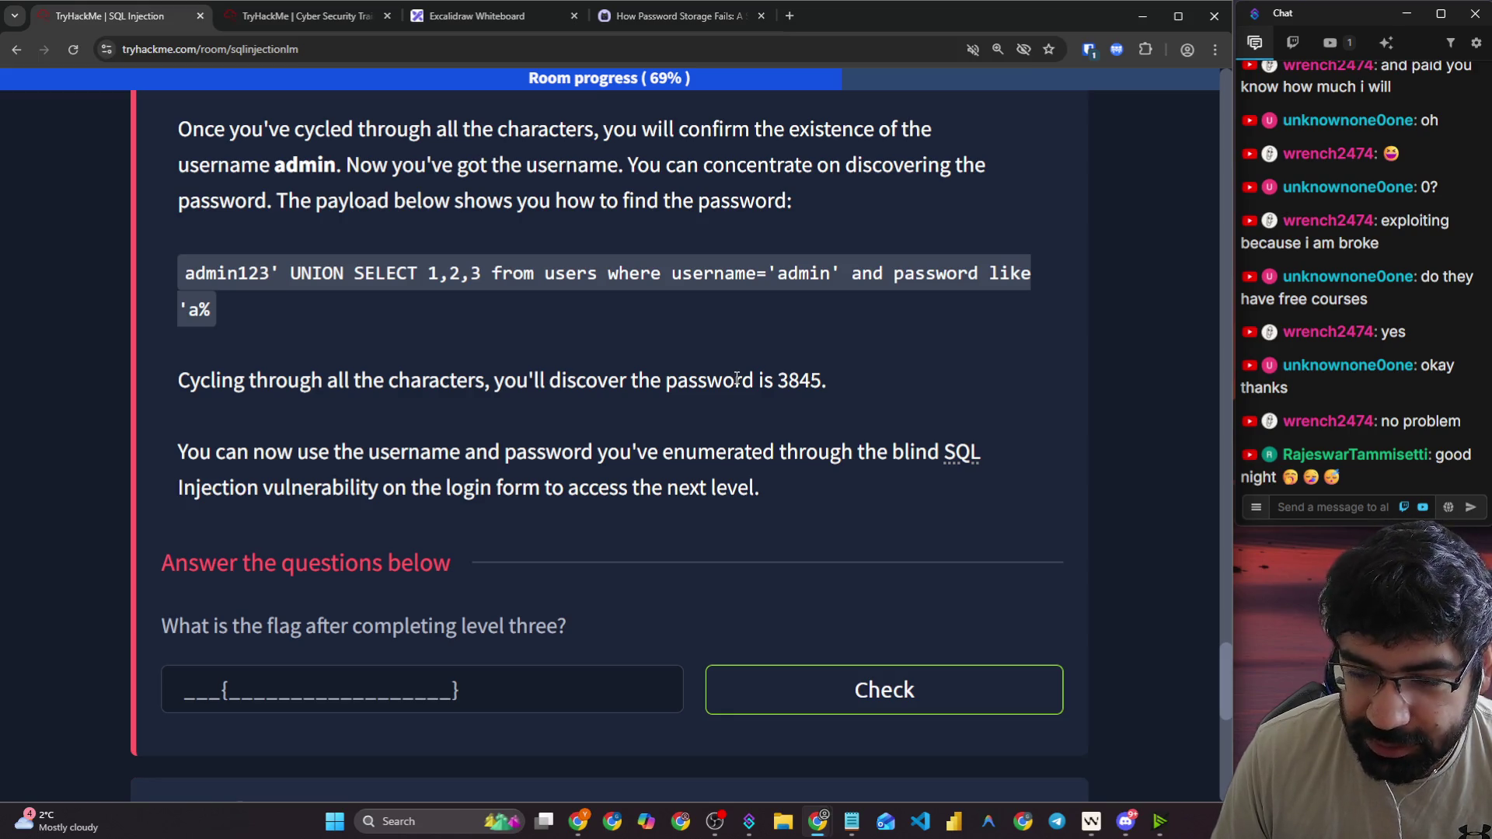
left_click_drag(780, 381, 836, 382)
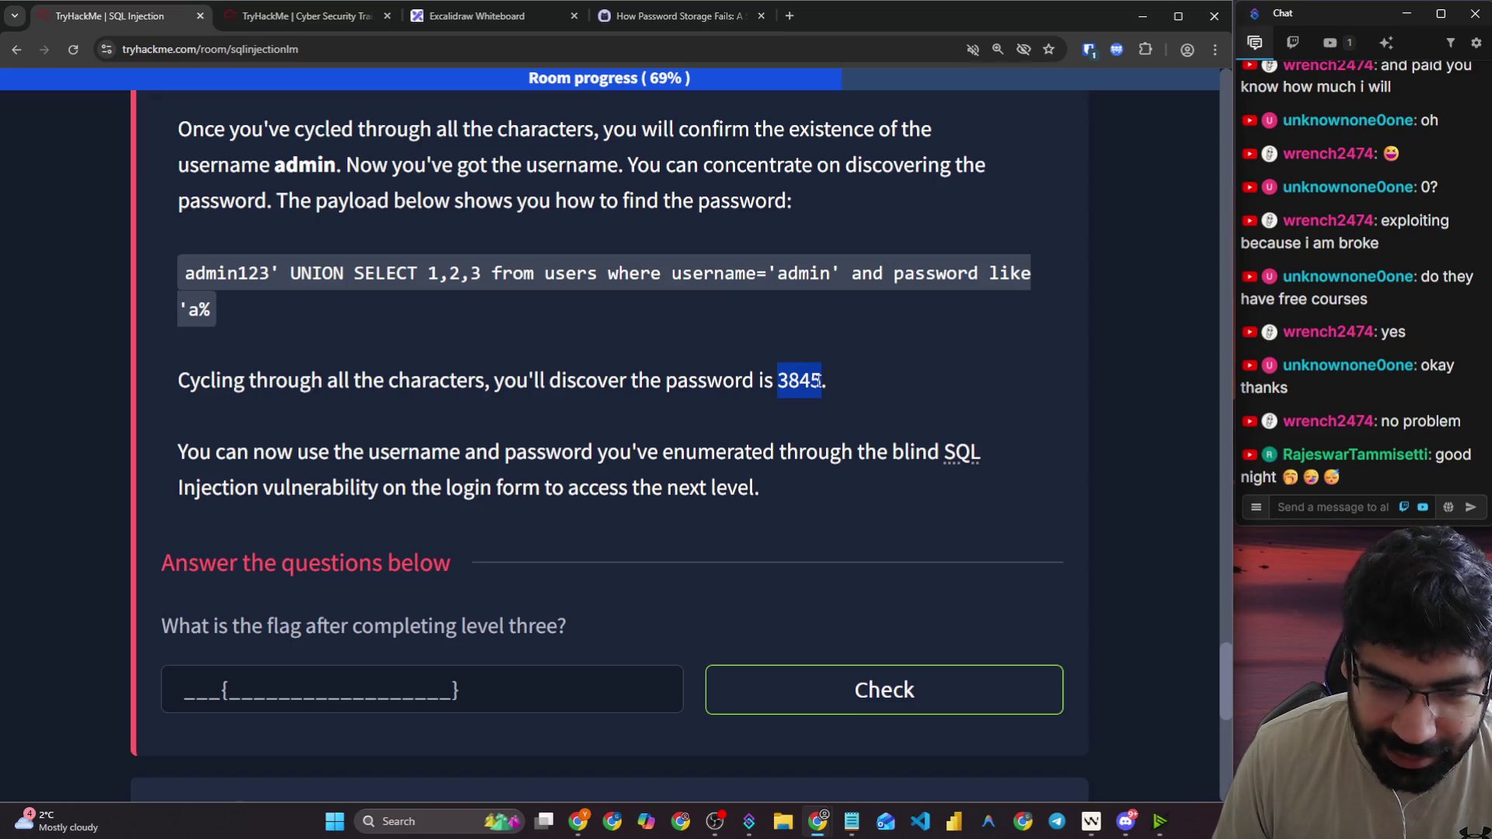
left_click(390, 394)
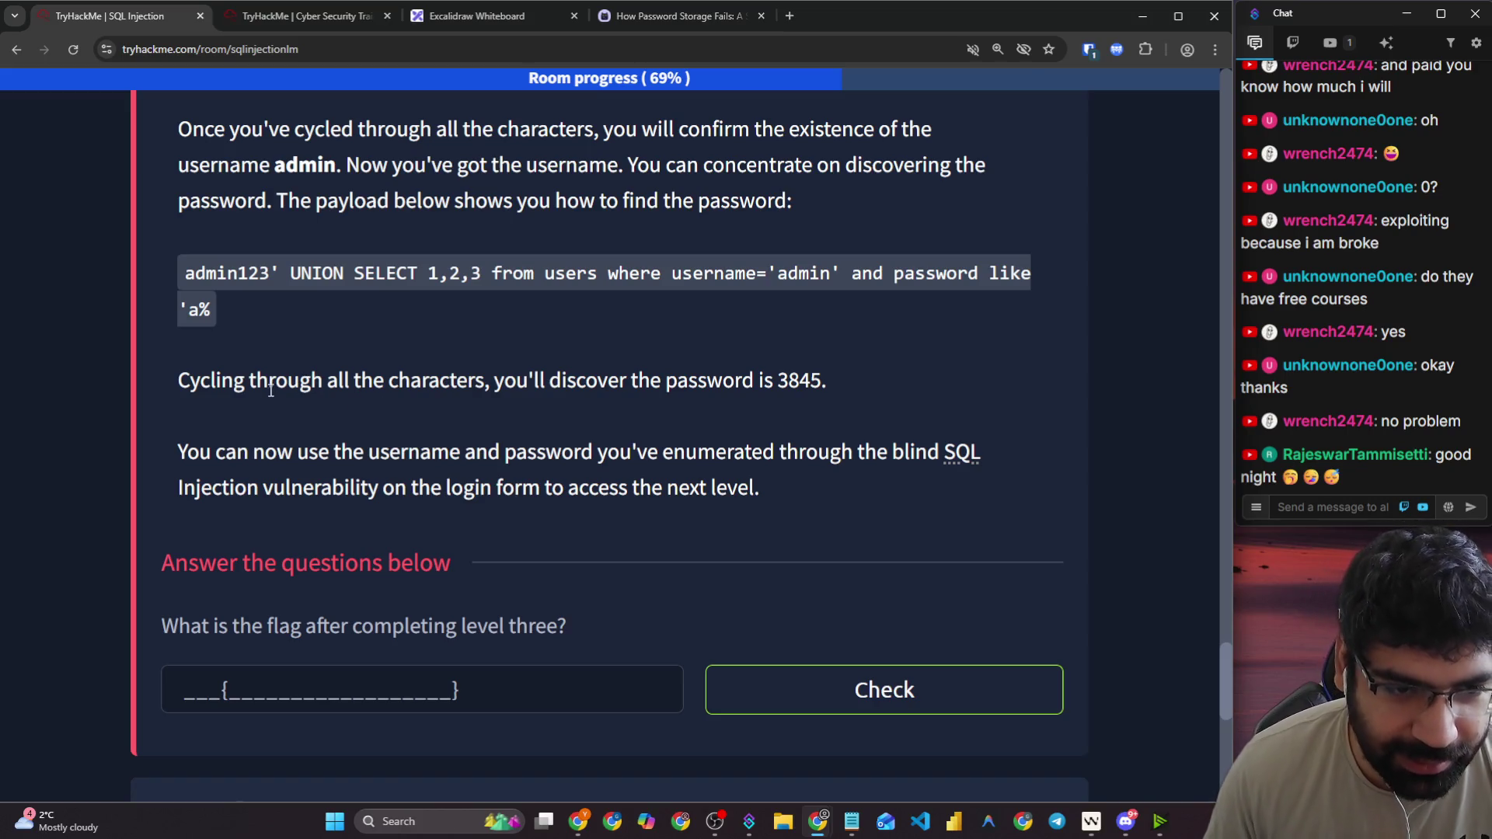
left_click_drag(223, 382, 750, 390)
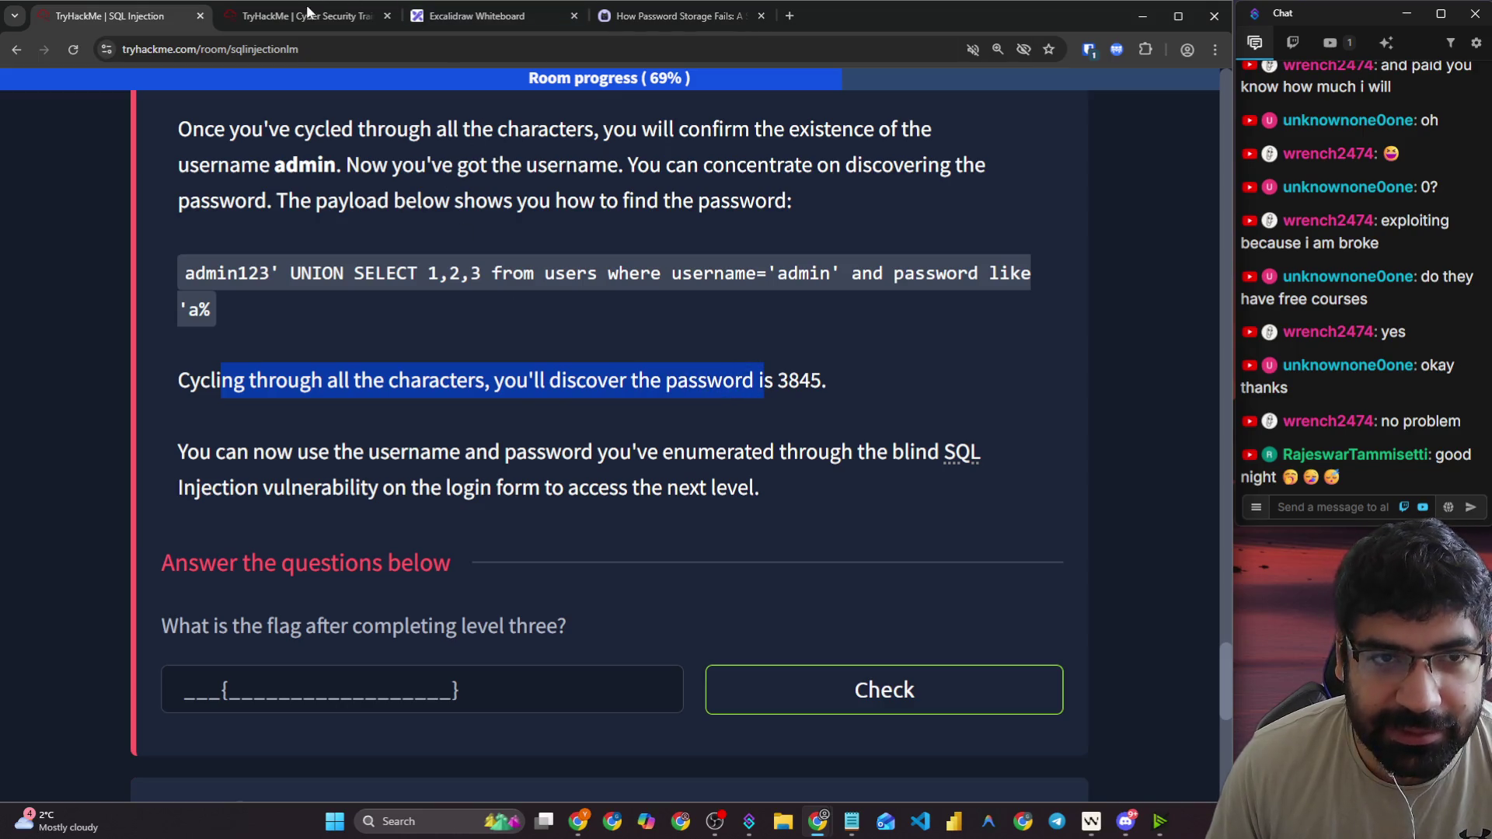
left_click(309, 15)
left_click_drag(977, 162, 1051, 165)
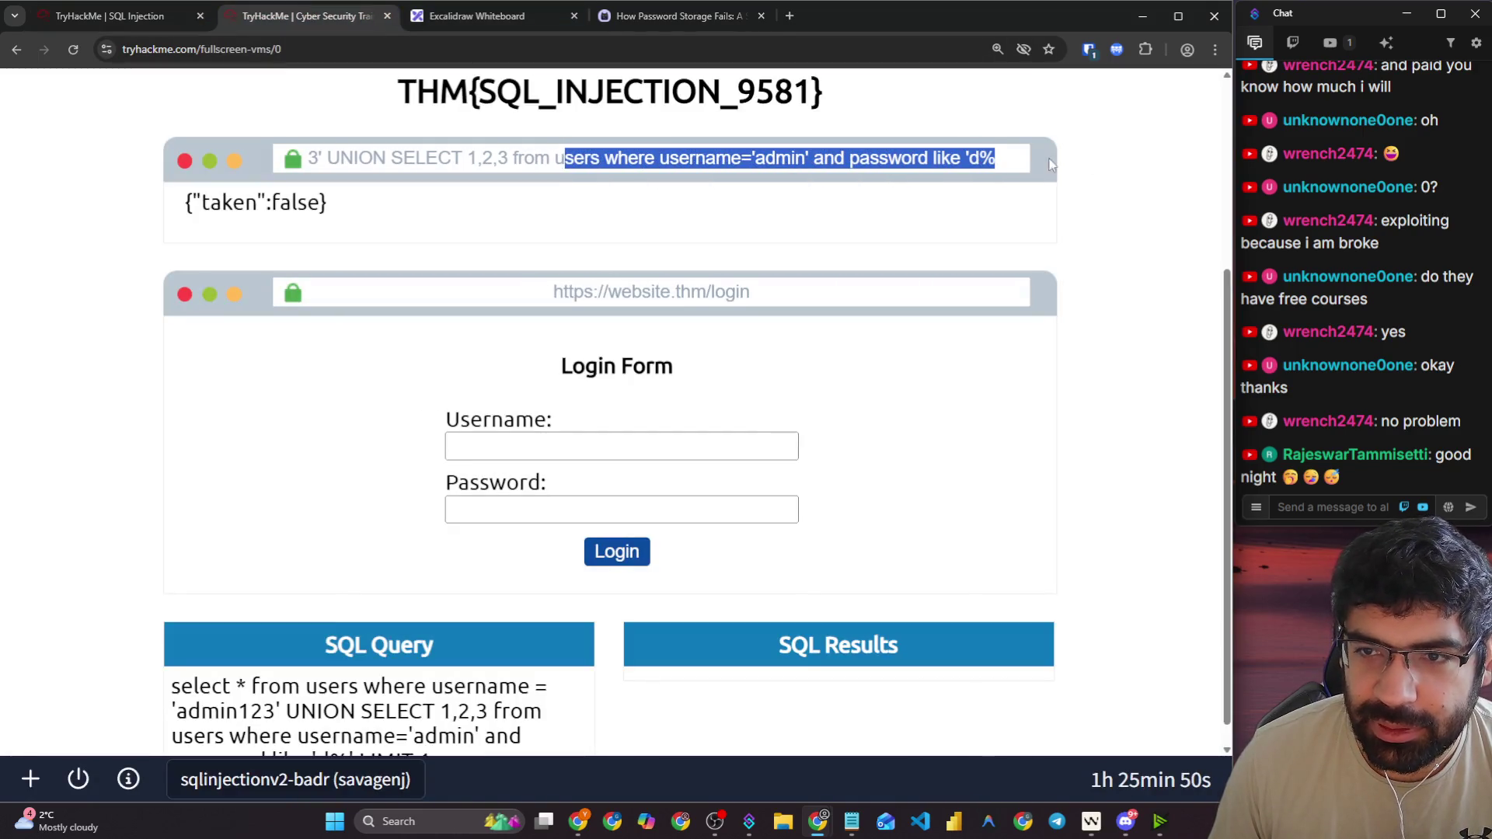
- Rerun the password guess at '3845' returning taken true, then go back to the room text
key("End")
key("BackSpace")
key("BackSpace")
type("b%")
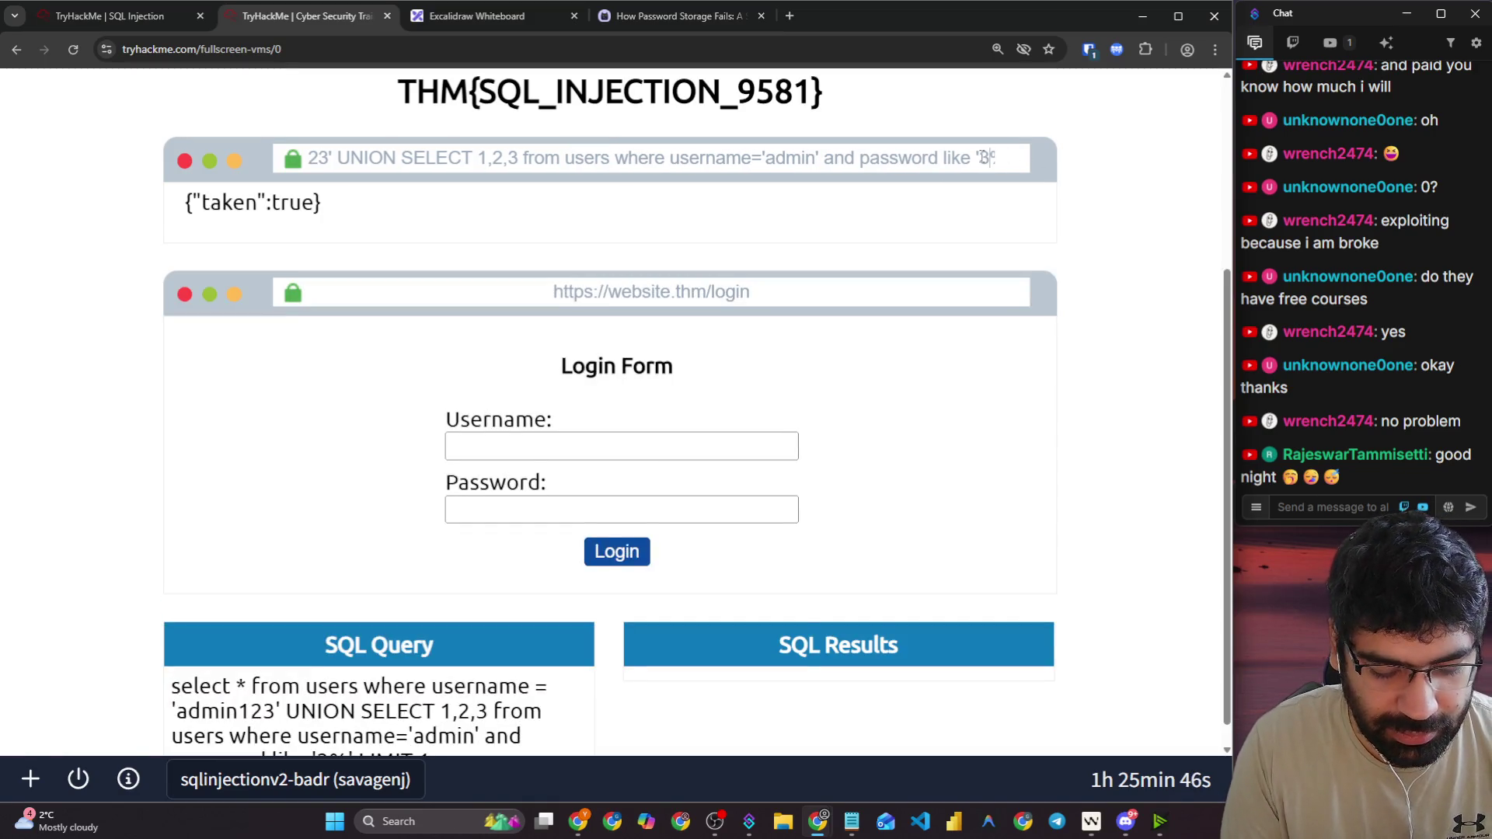
type("84")
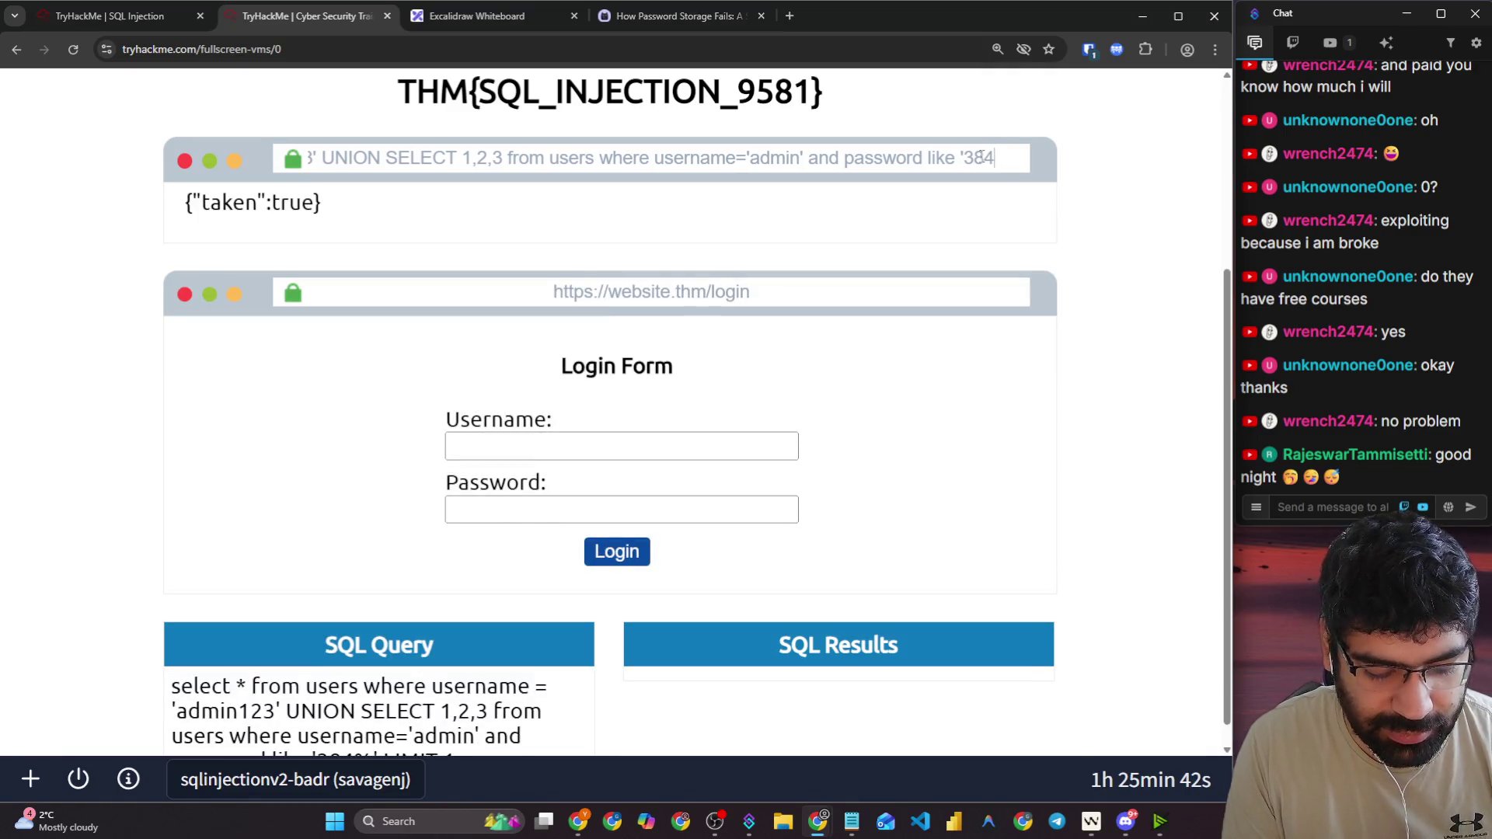
type("5")
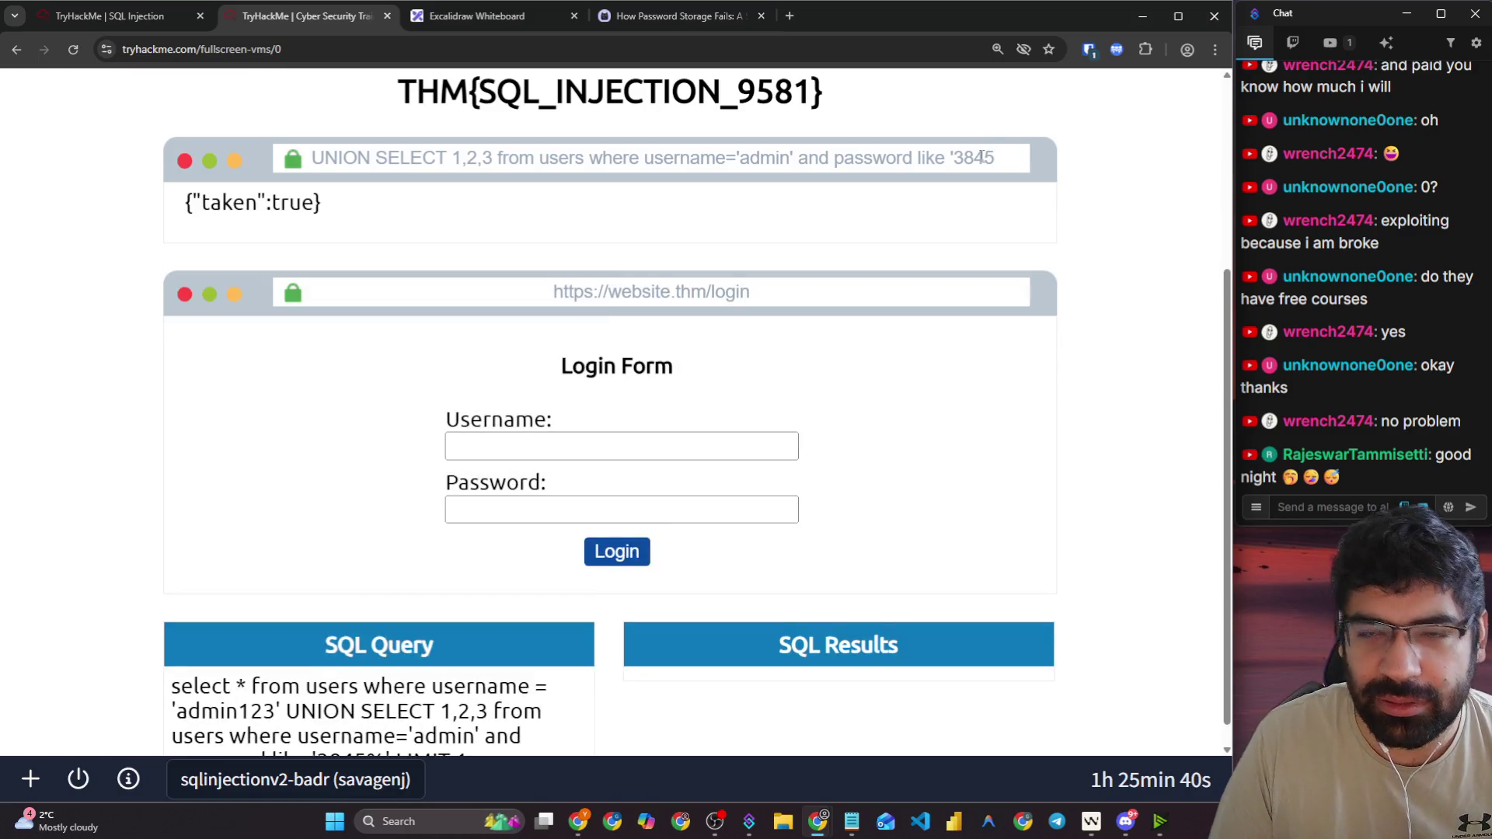
left_click(110, 16)
left_click(845, 430)
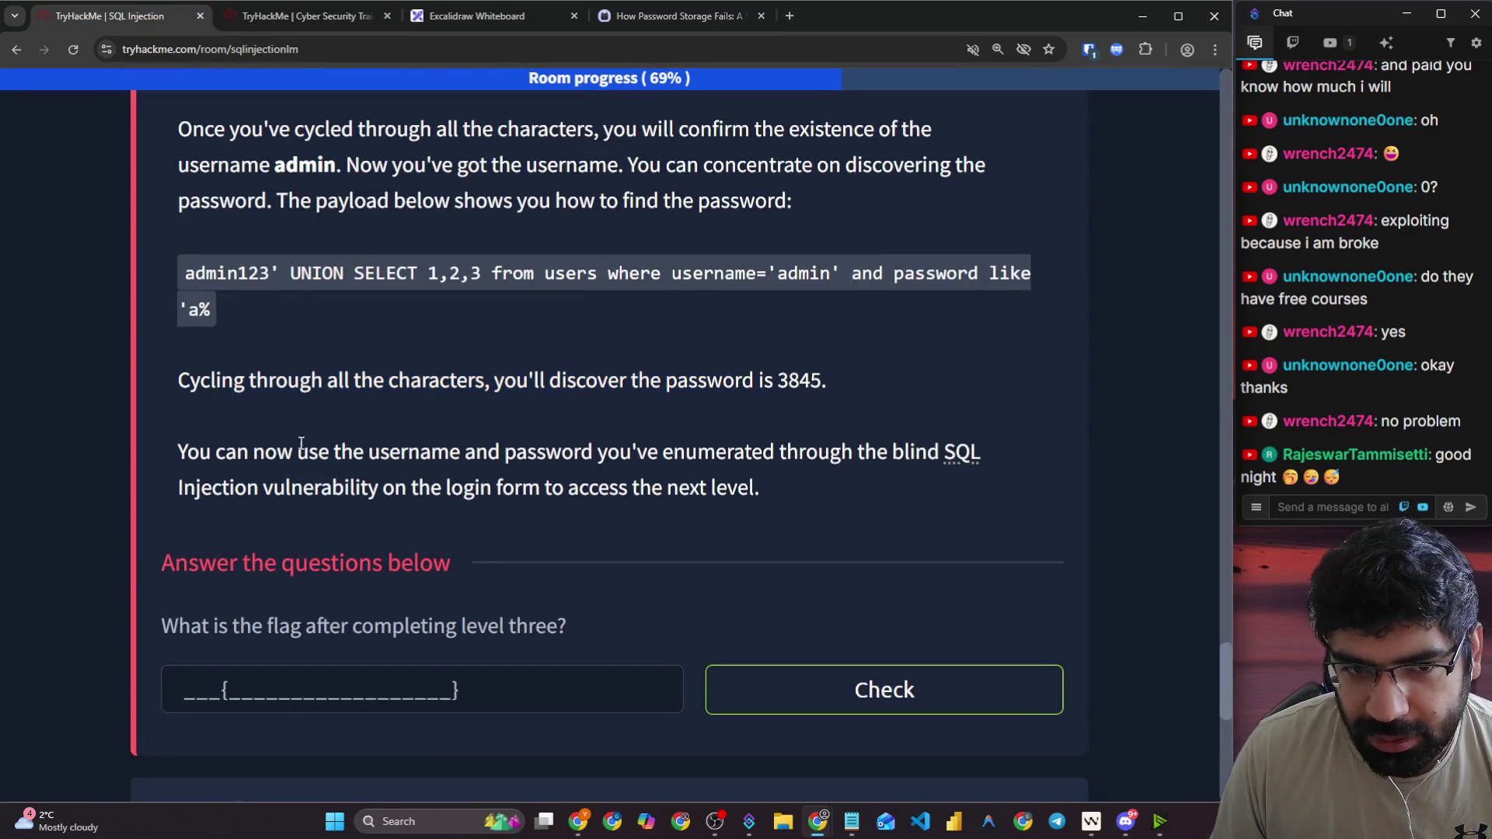
- Read the sentence about reusing the found credentials for the next level, then return to the lab login form
left_click_drag(170, 458, 992, 461)
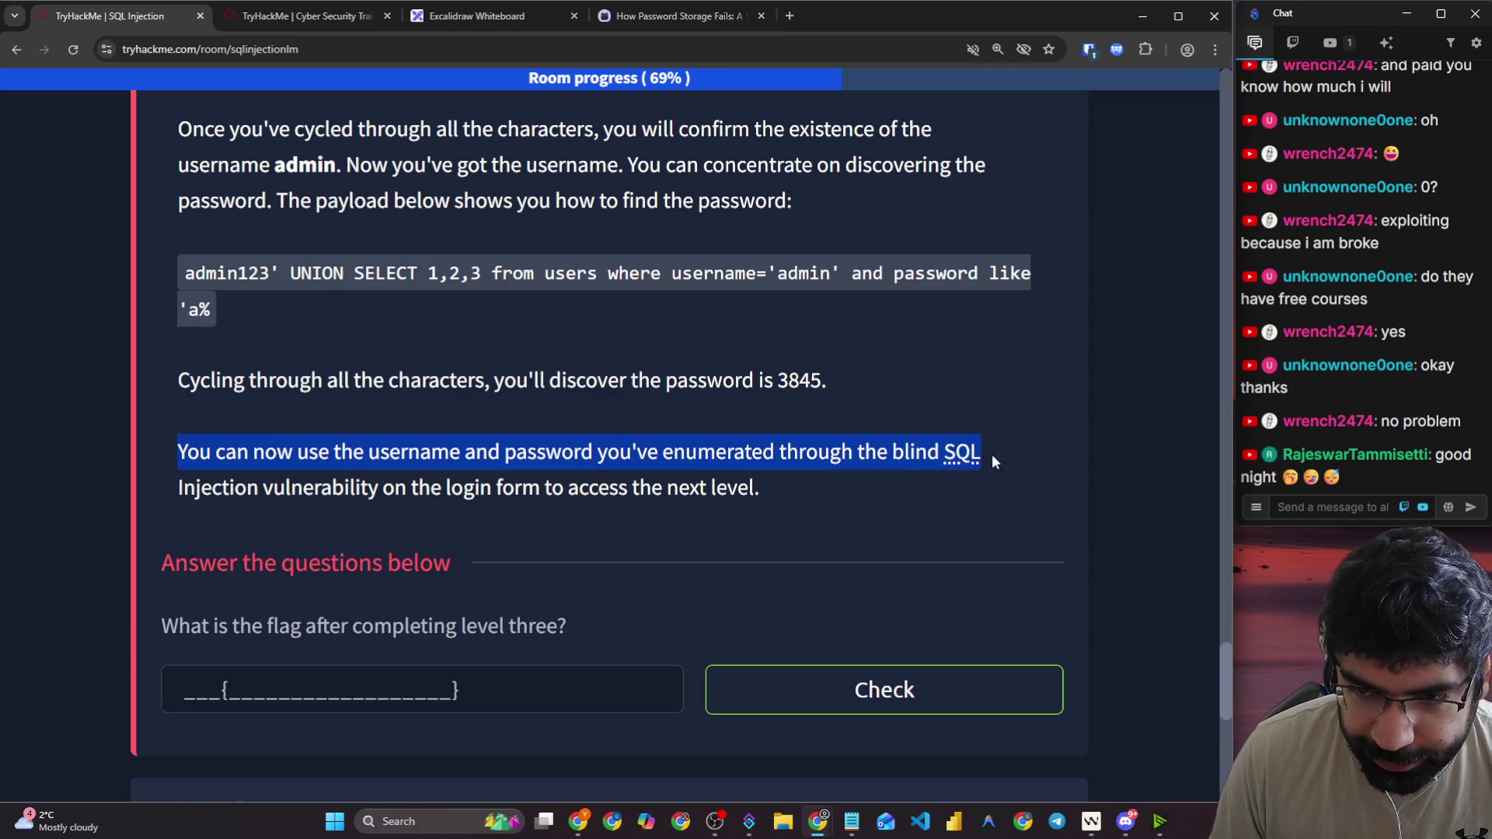
left_click_drag(382, 490, 763, 491)
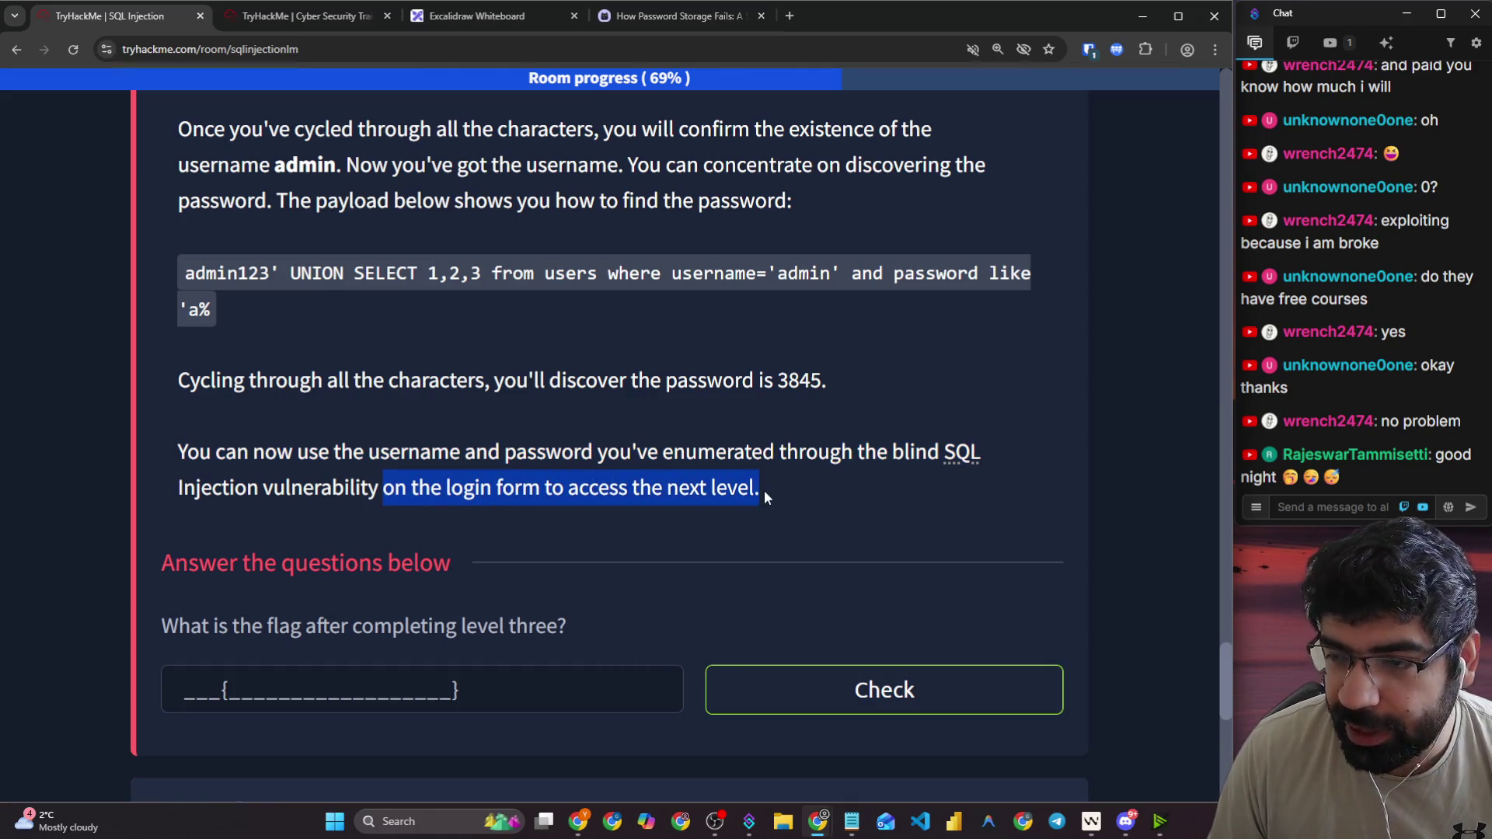
left_click(378, 690)
left_click(325, 20)
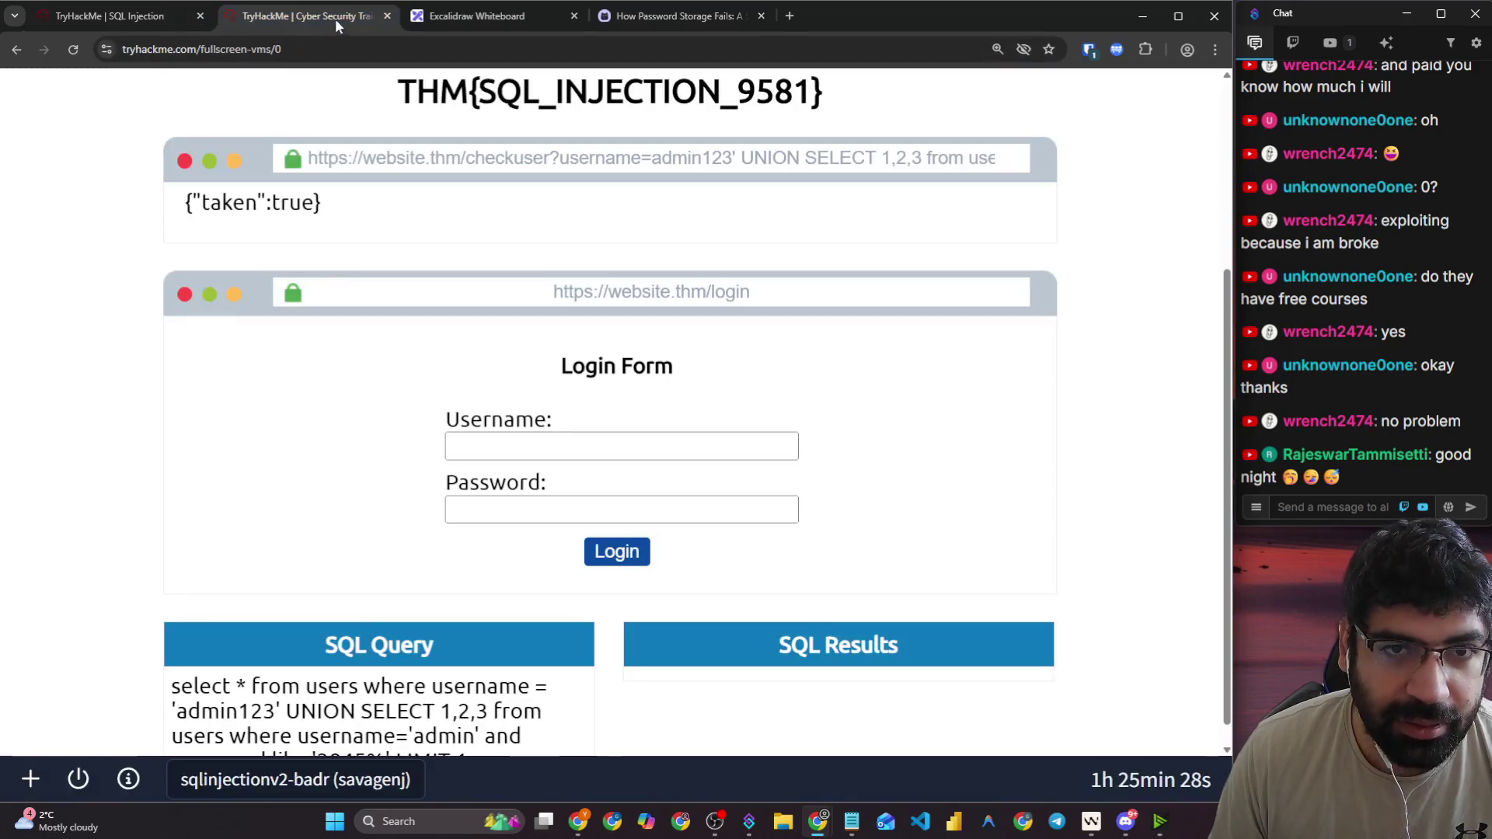
left_click(602, 449)
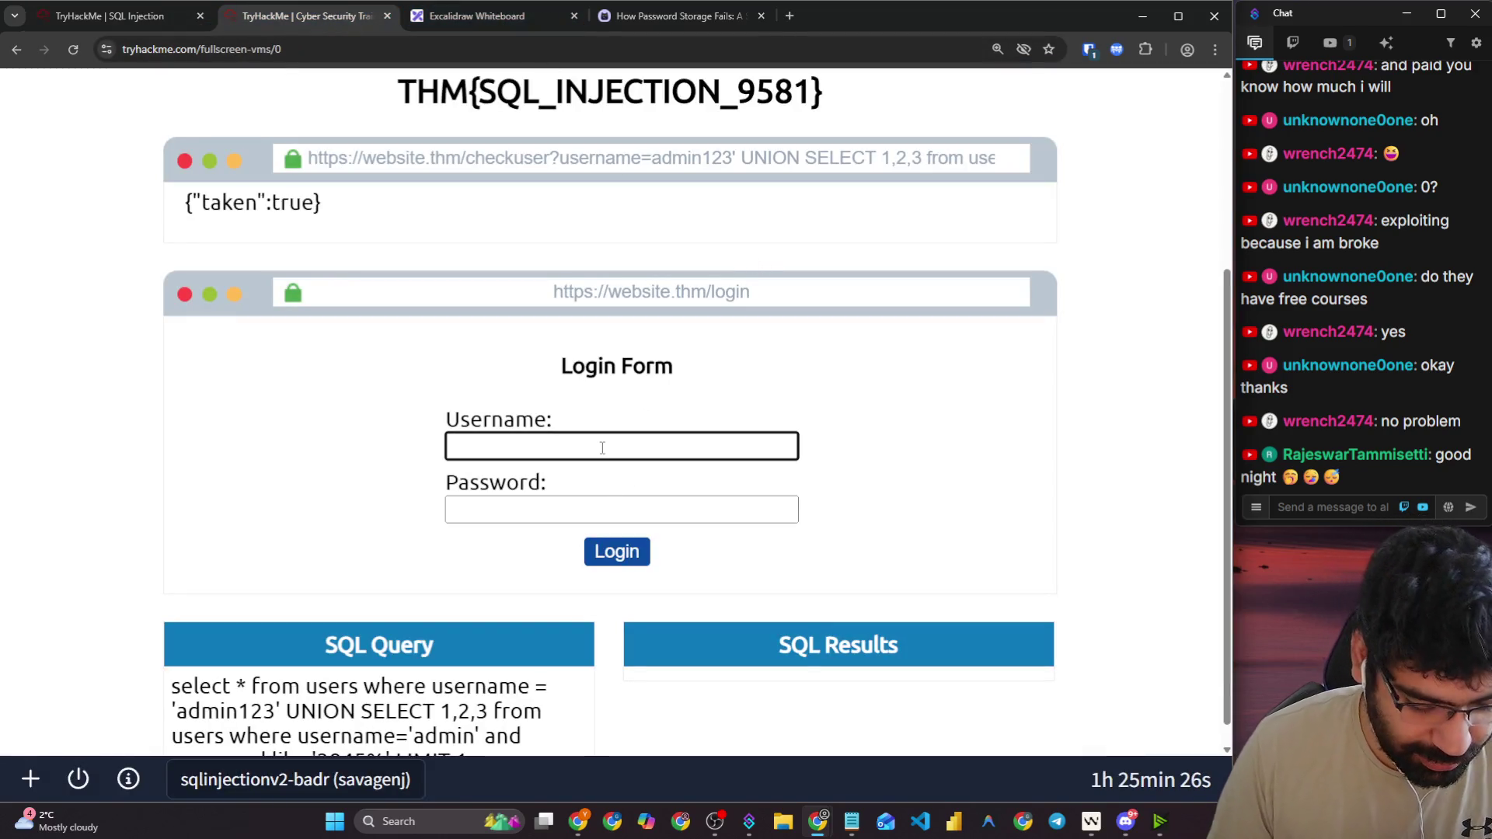
type("admin")
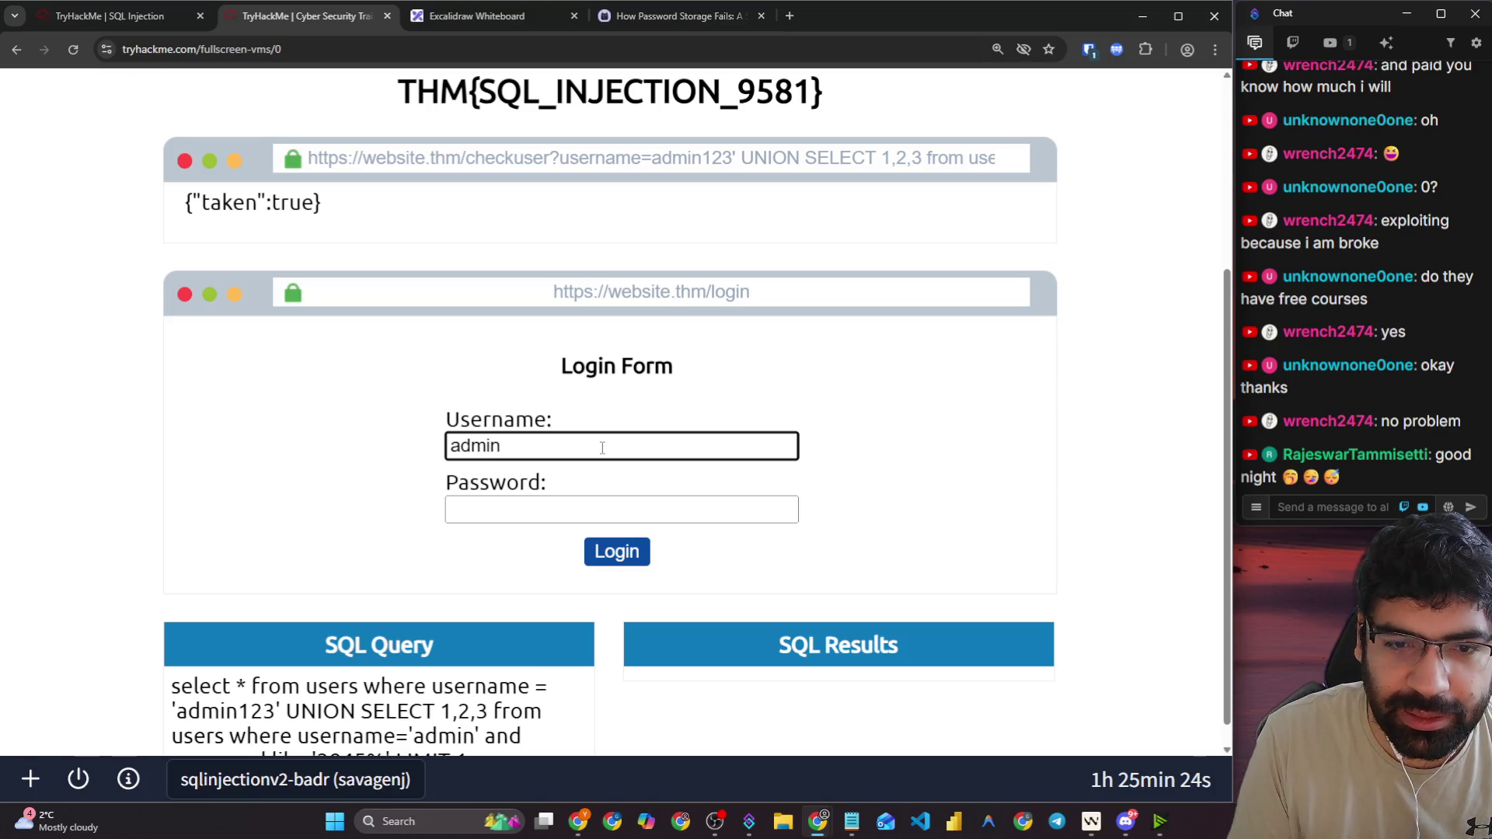
left_click(517, 500)
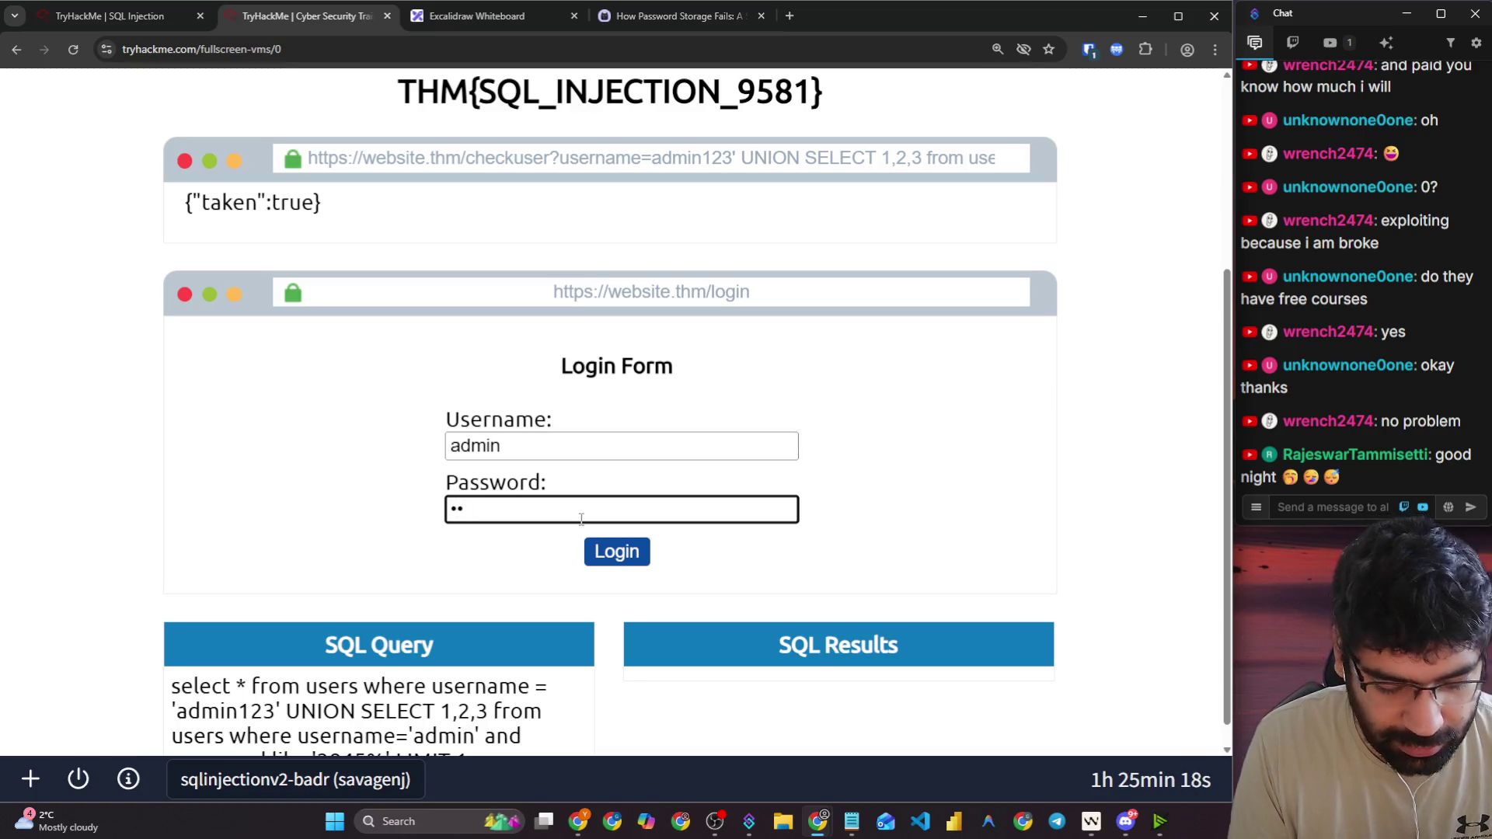
left_click(618, 552)
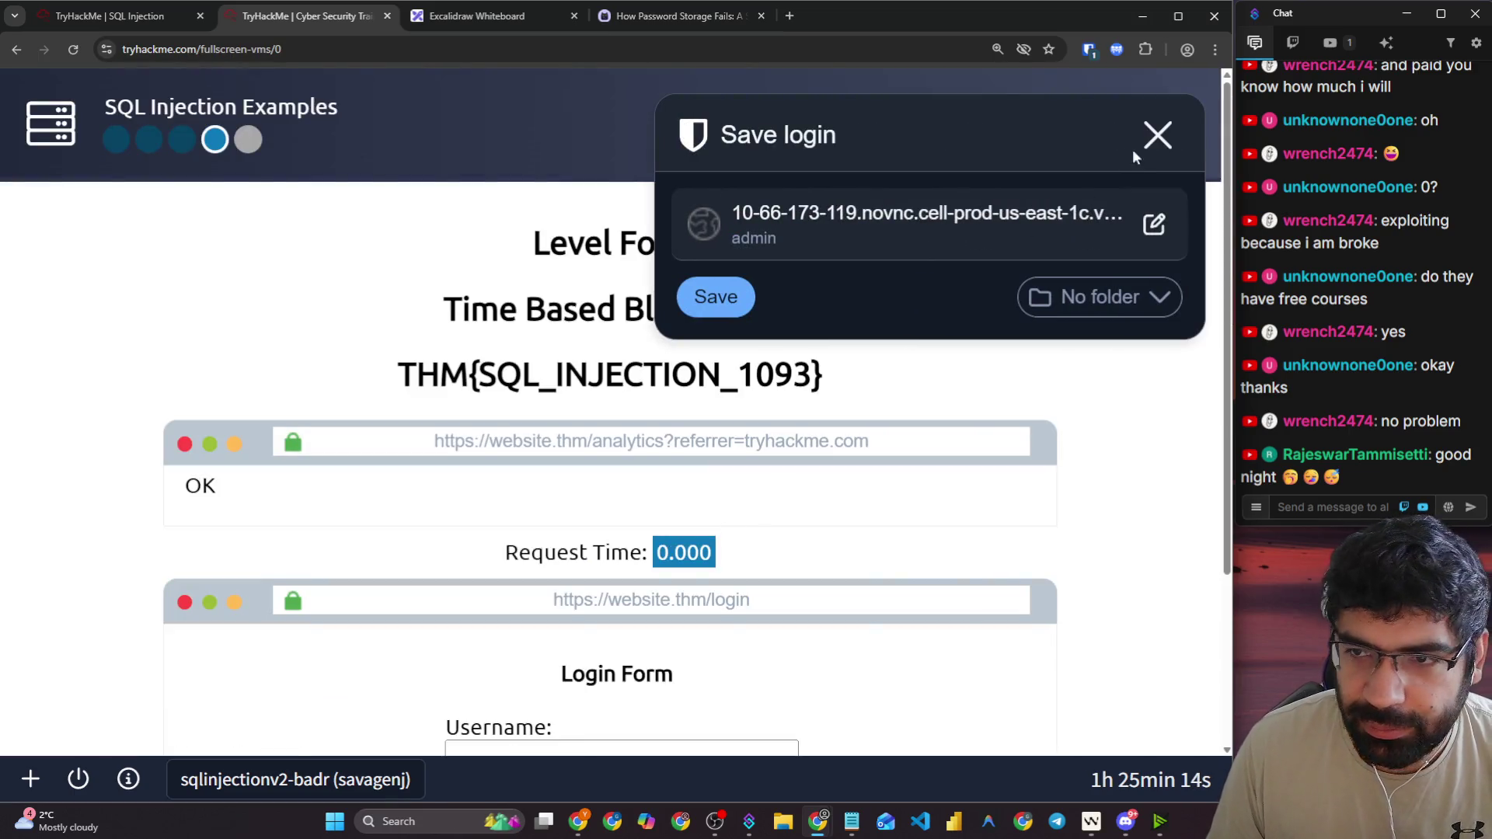
- Dismiss the save-login popup, select the THM{SQL_INJECTION_1093} flag, and return to the room tab
left_click(1157, 135)
left_click_drag(839, 378, 377, 386)
key("ctrl+c")
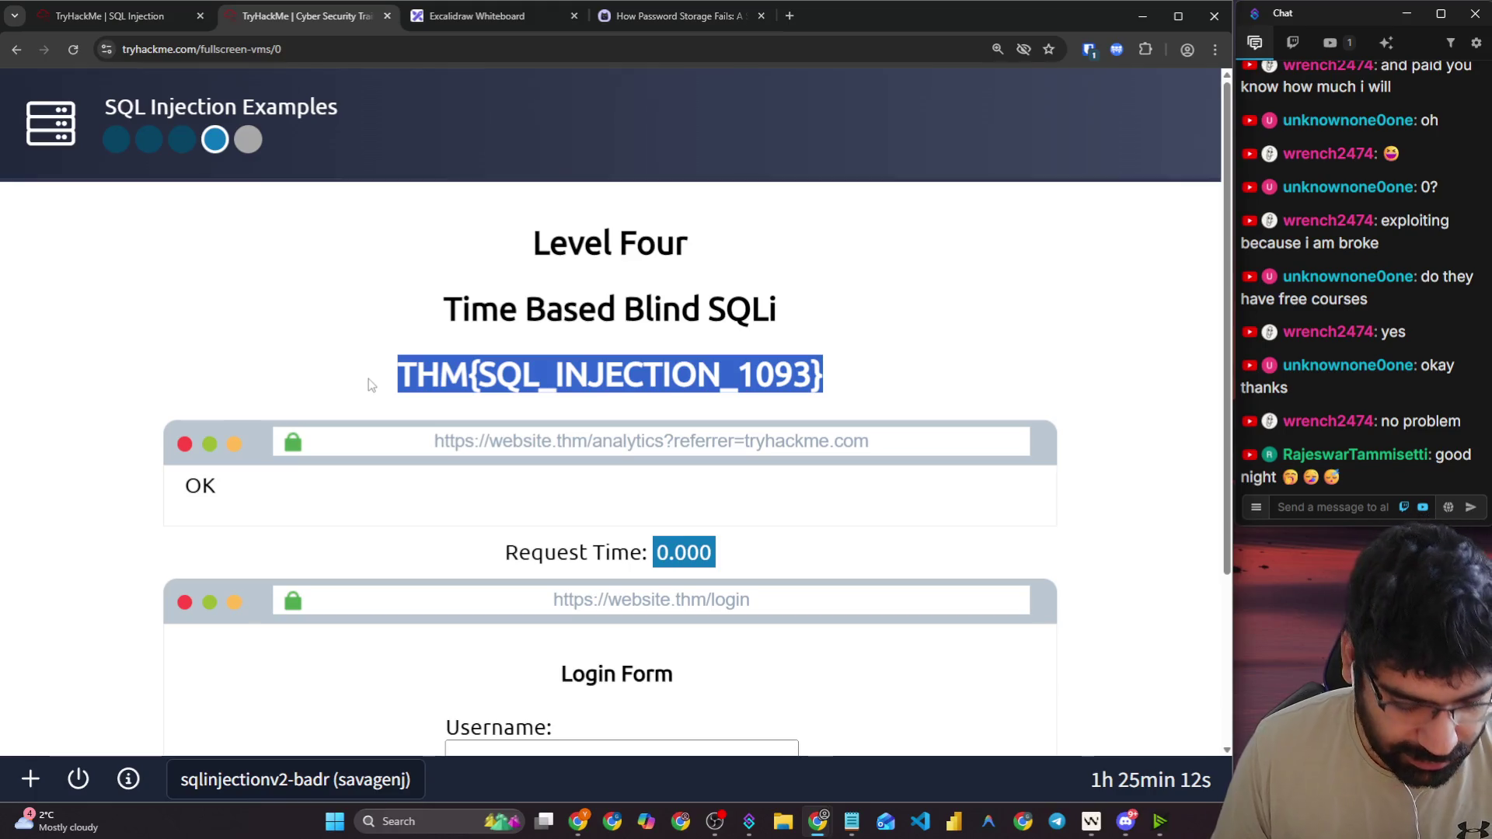
left_click(145, 16)
scroll(321, 525, "down", 2)
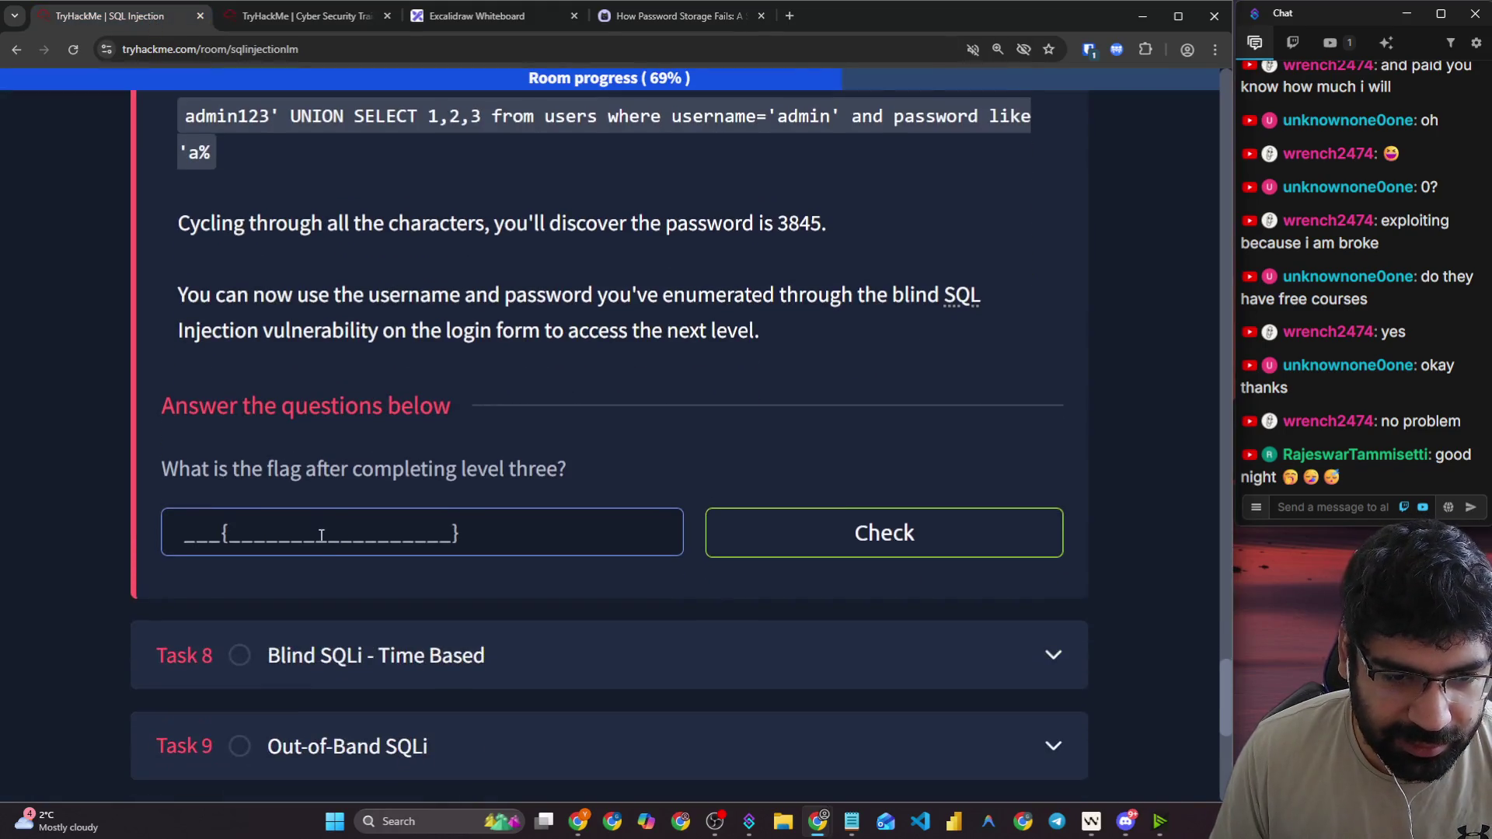
- Submit the pasted level-three flag and expand the Time Based and Out-of-Band SQLi tasks
key("ctrl+v")
left_click(717, 540)
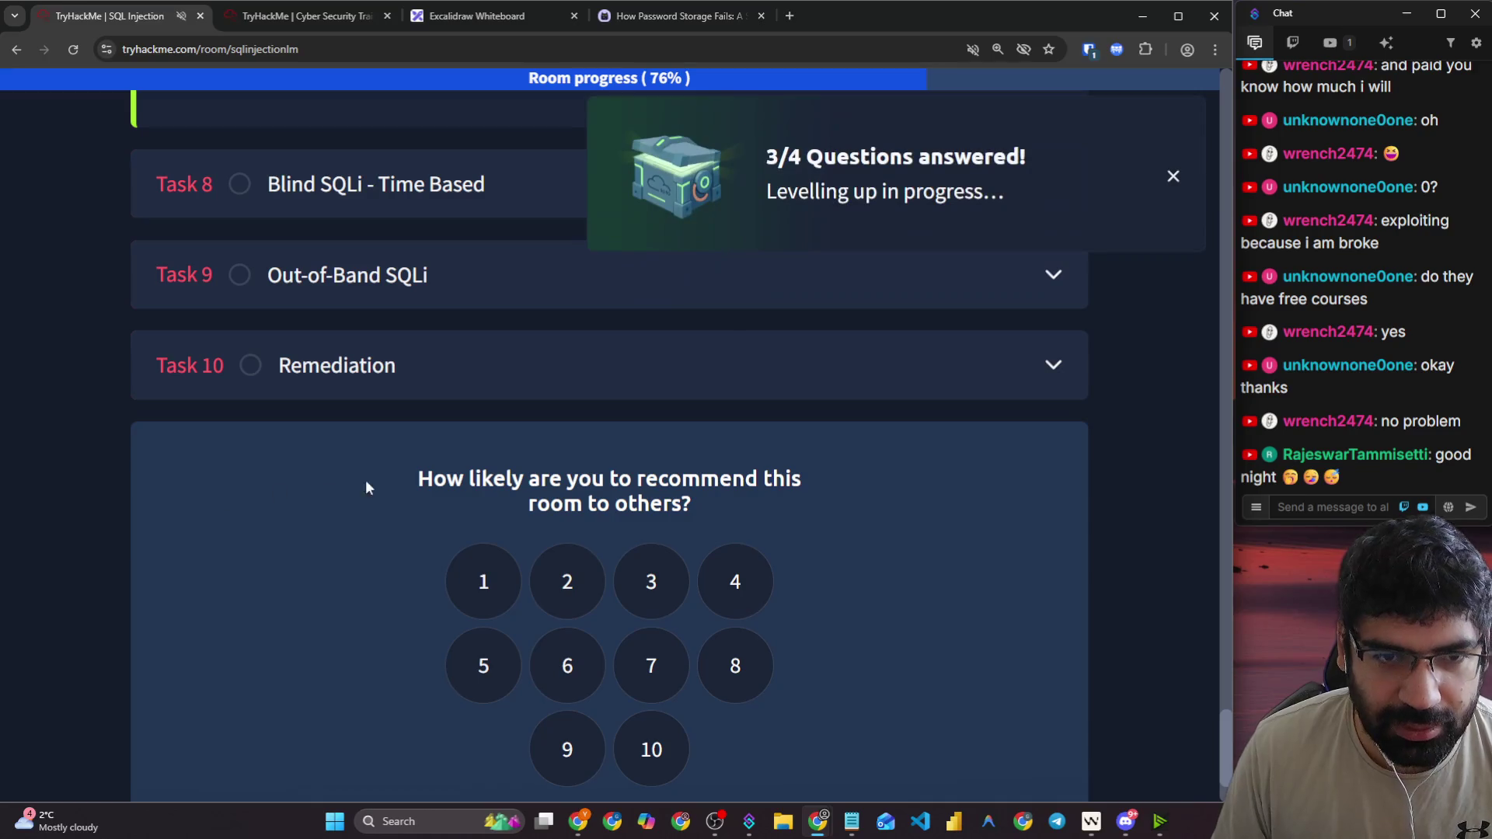
scroll(358, 490, "up", 1)
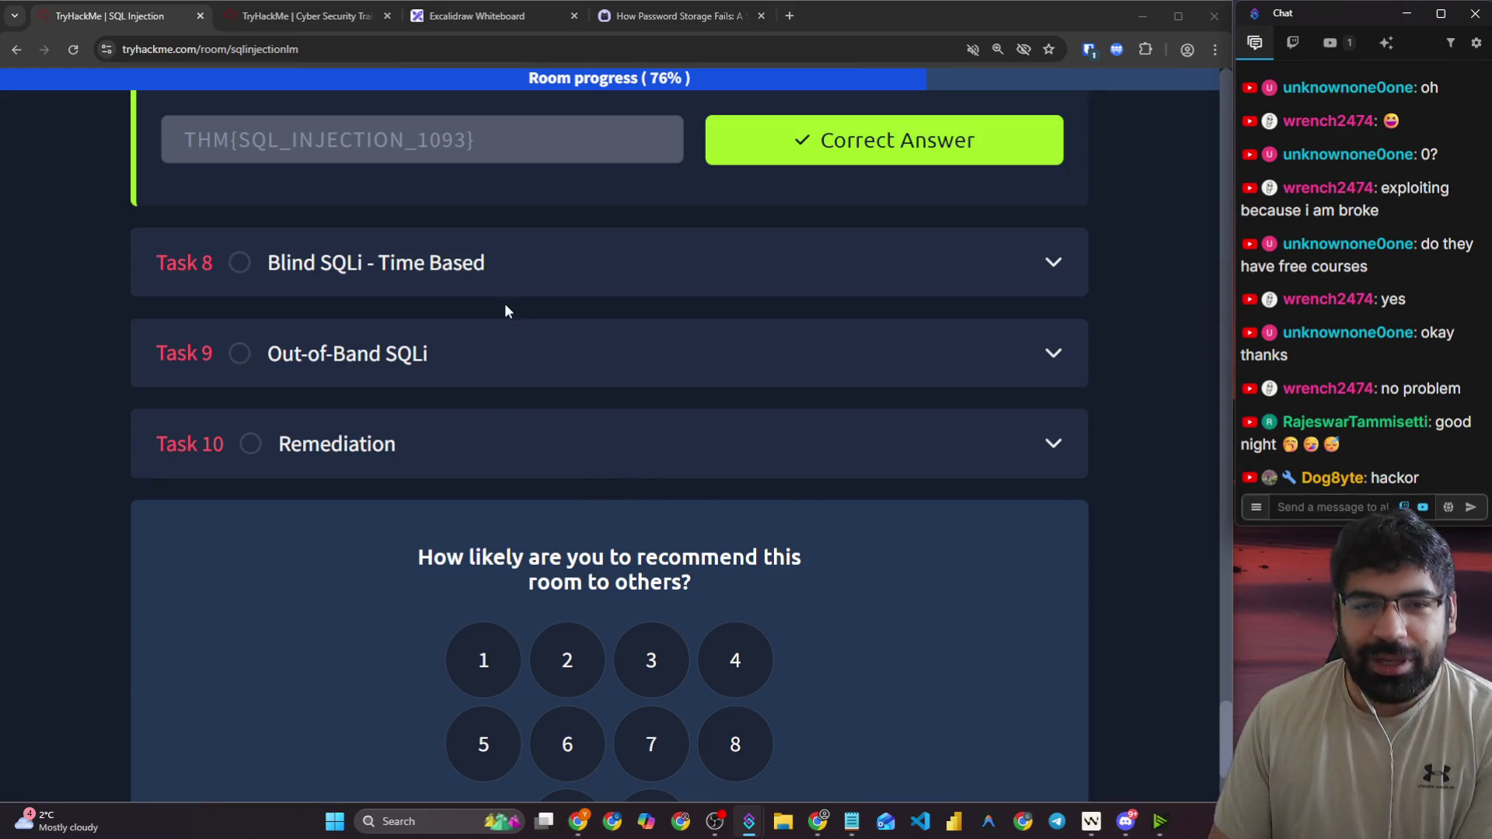
left_click(519, 278)
scroll(420, 395, "down", 10)
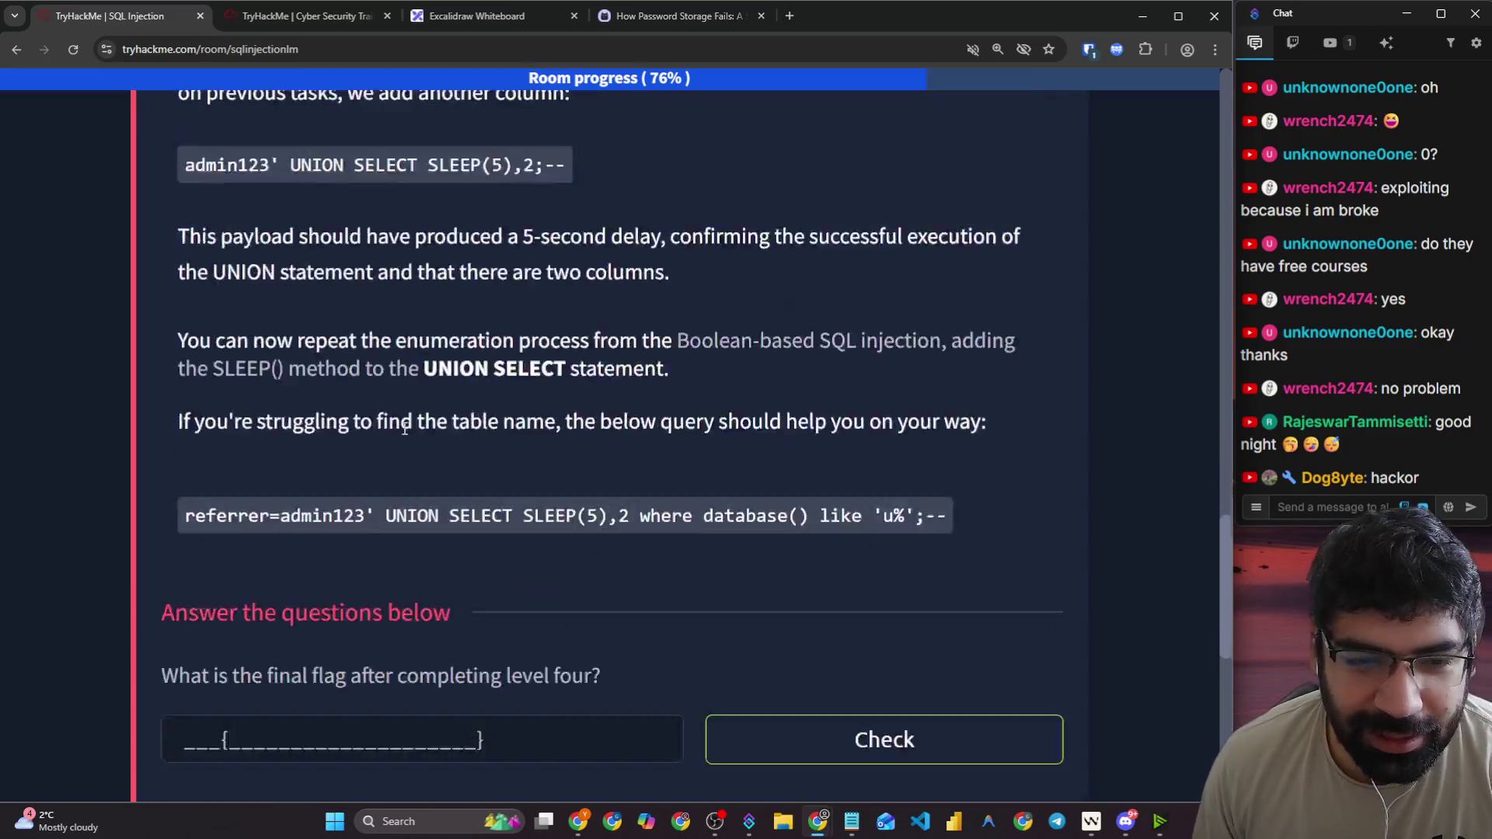
left_click(403, 321)
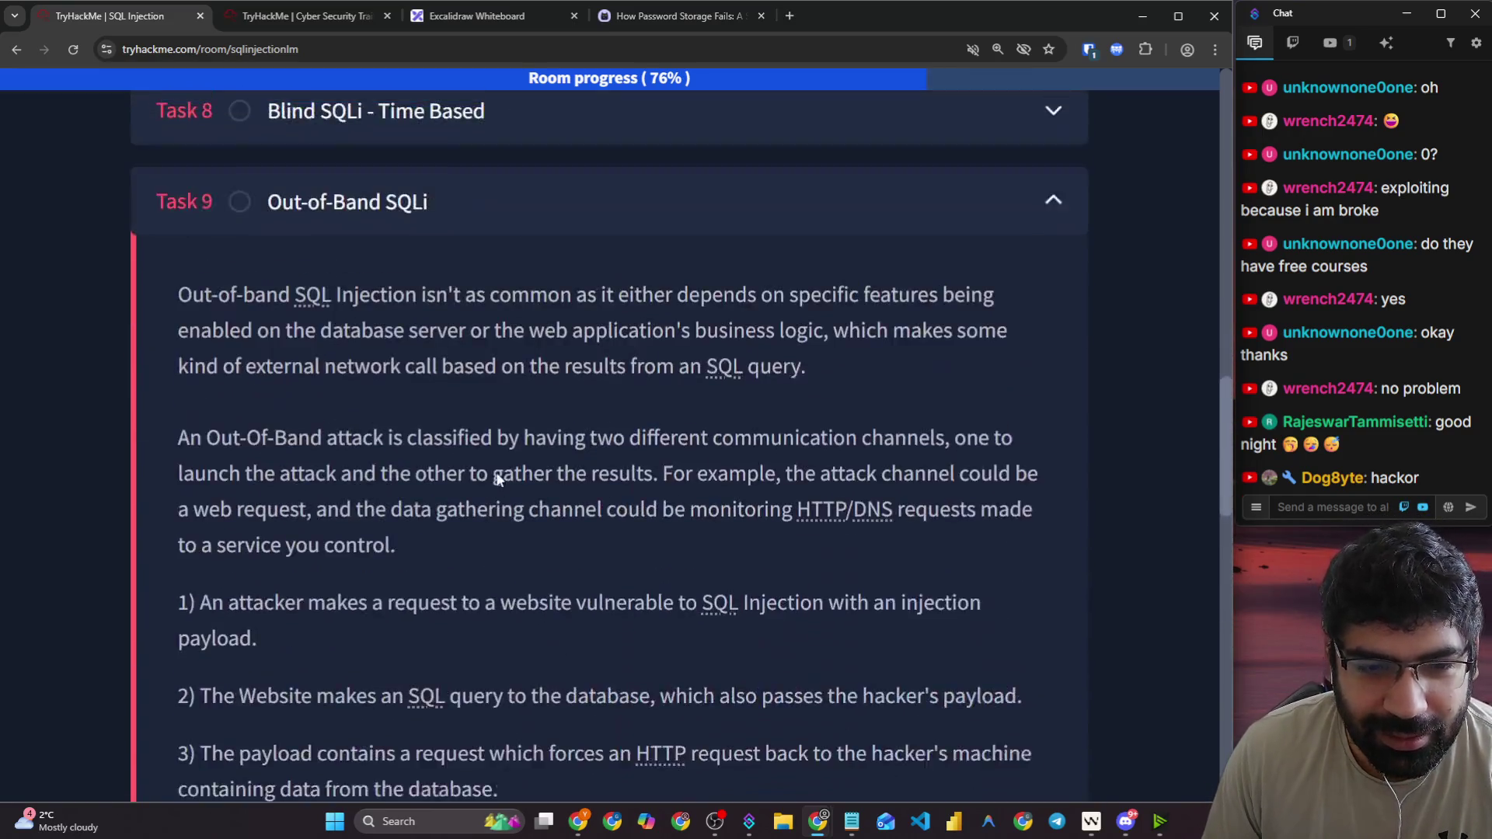
scroll(496, 472, "down", 5)
scroll(496, 472, "down", 5)
- Search for hacksplaining in a new tab and open the Hacksplaining site
left_click(788, 18)
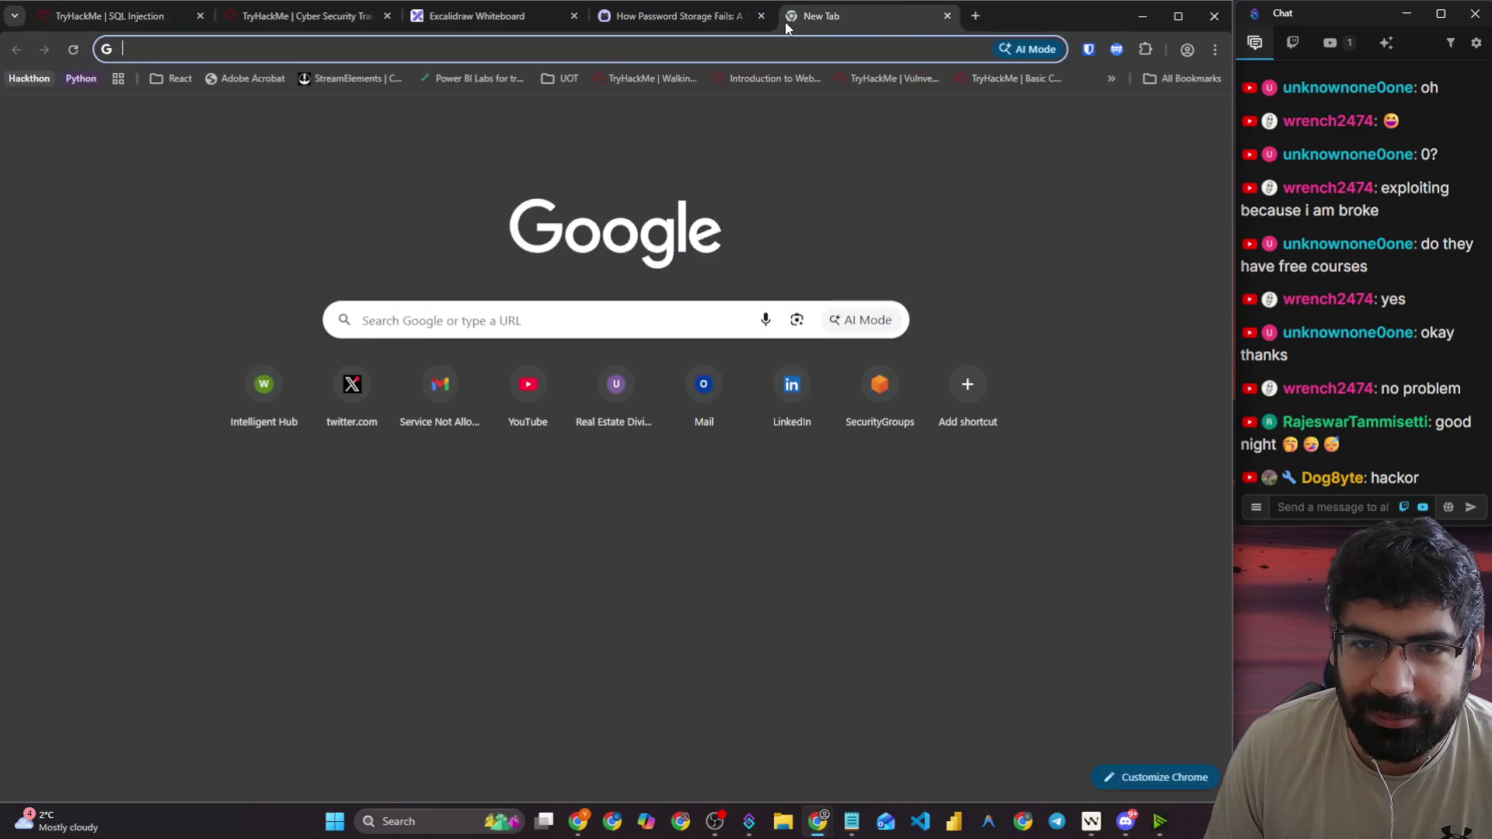
type("hack")
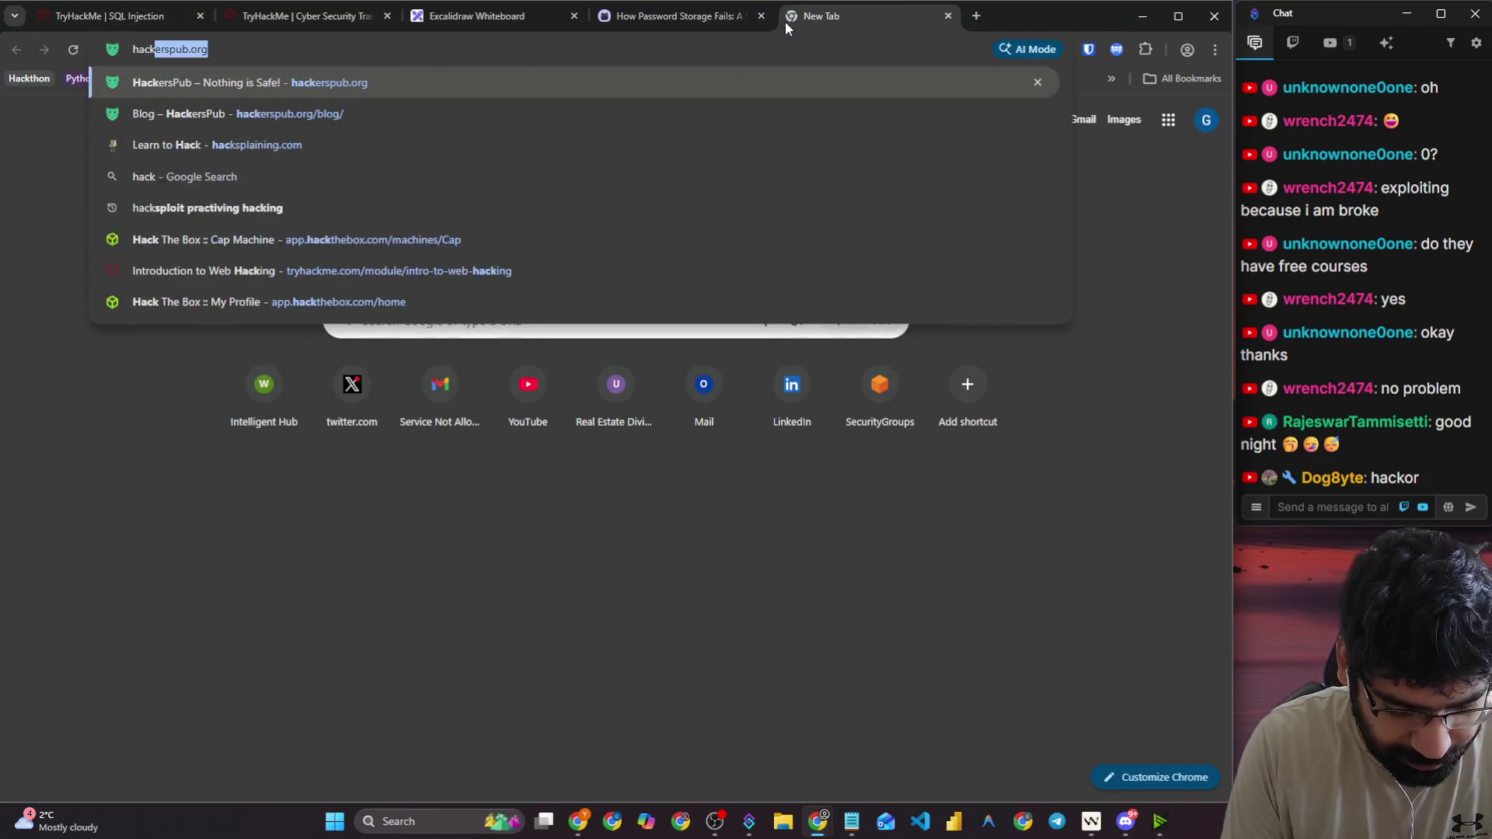
type("ersplaing")
key("Return")
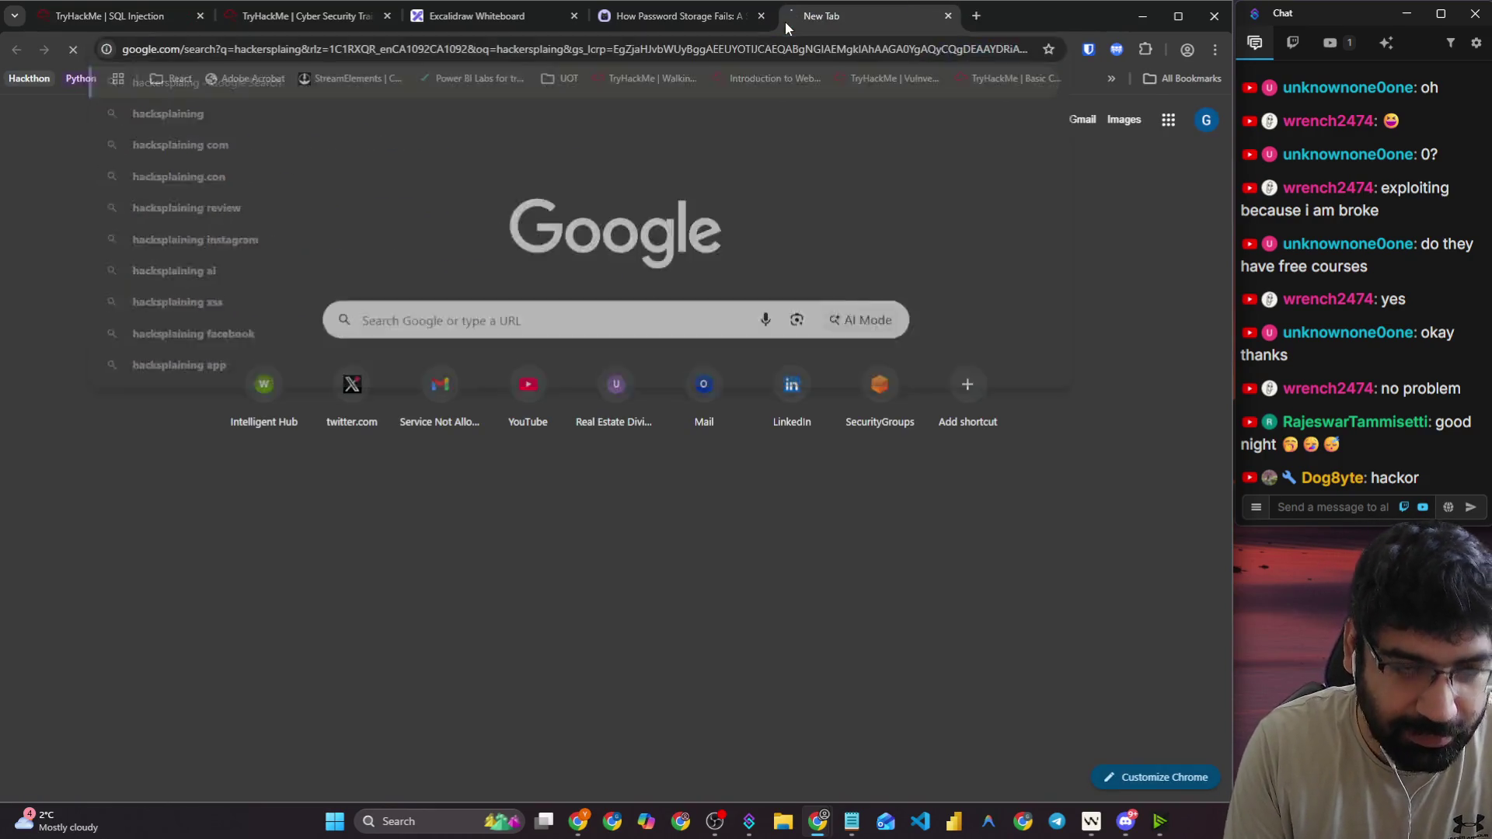
left_click(211, 413)
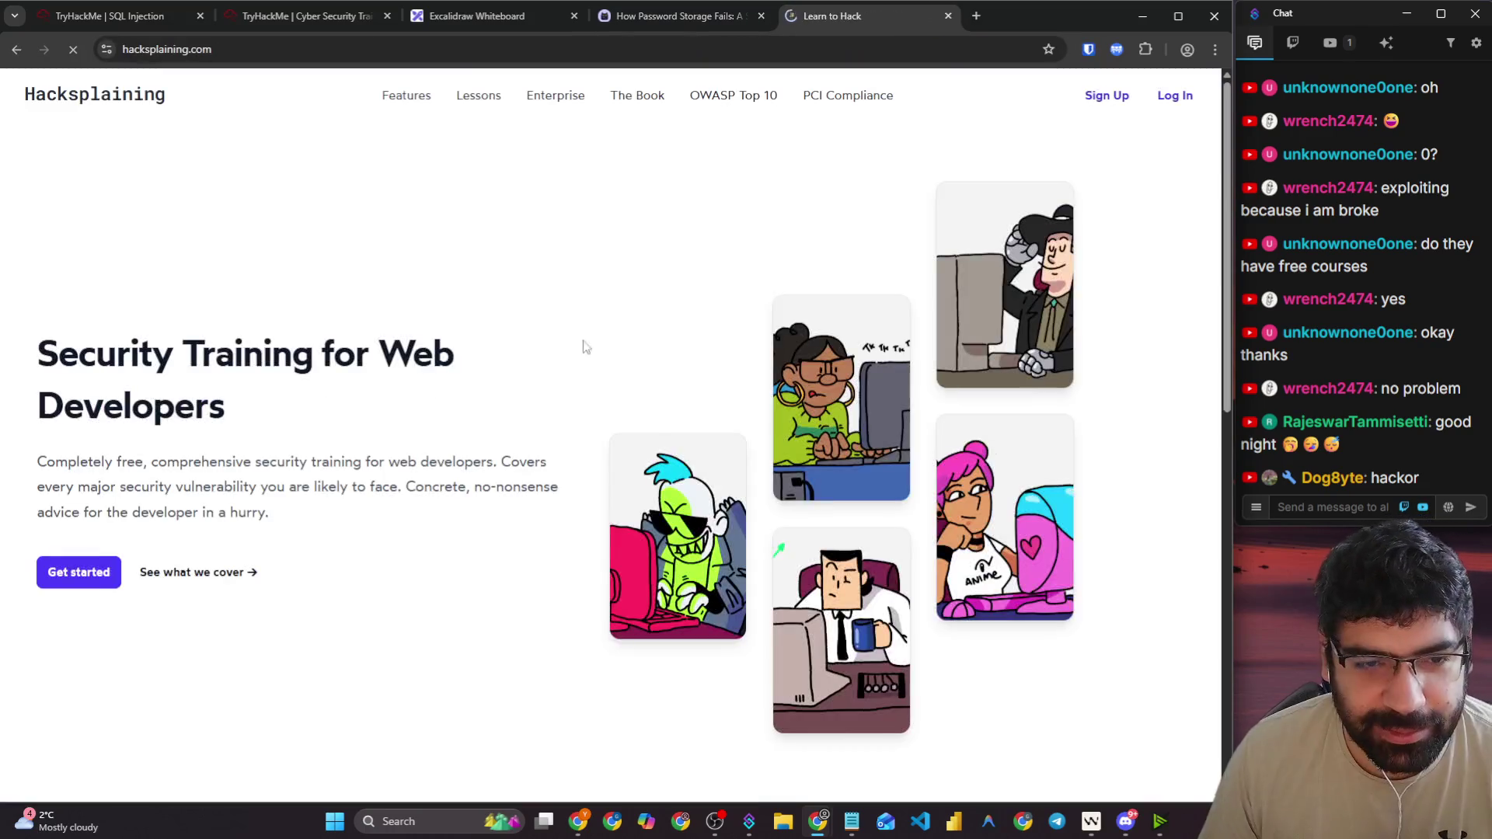
- Start the SQL Injection lesson from the Lessons library and focus the demo username field
left_click(473, 99)
scroll(569, 472, "down", 3)
scroll(569, 473, "down", 1)
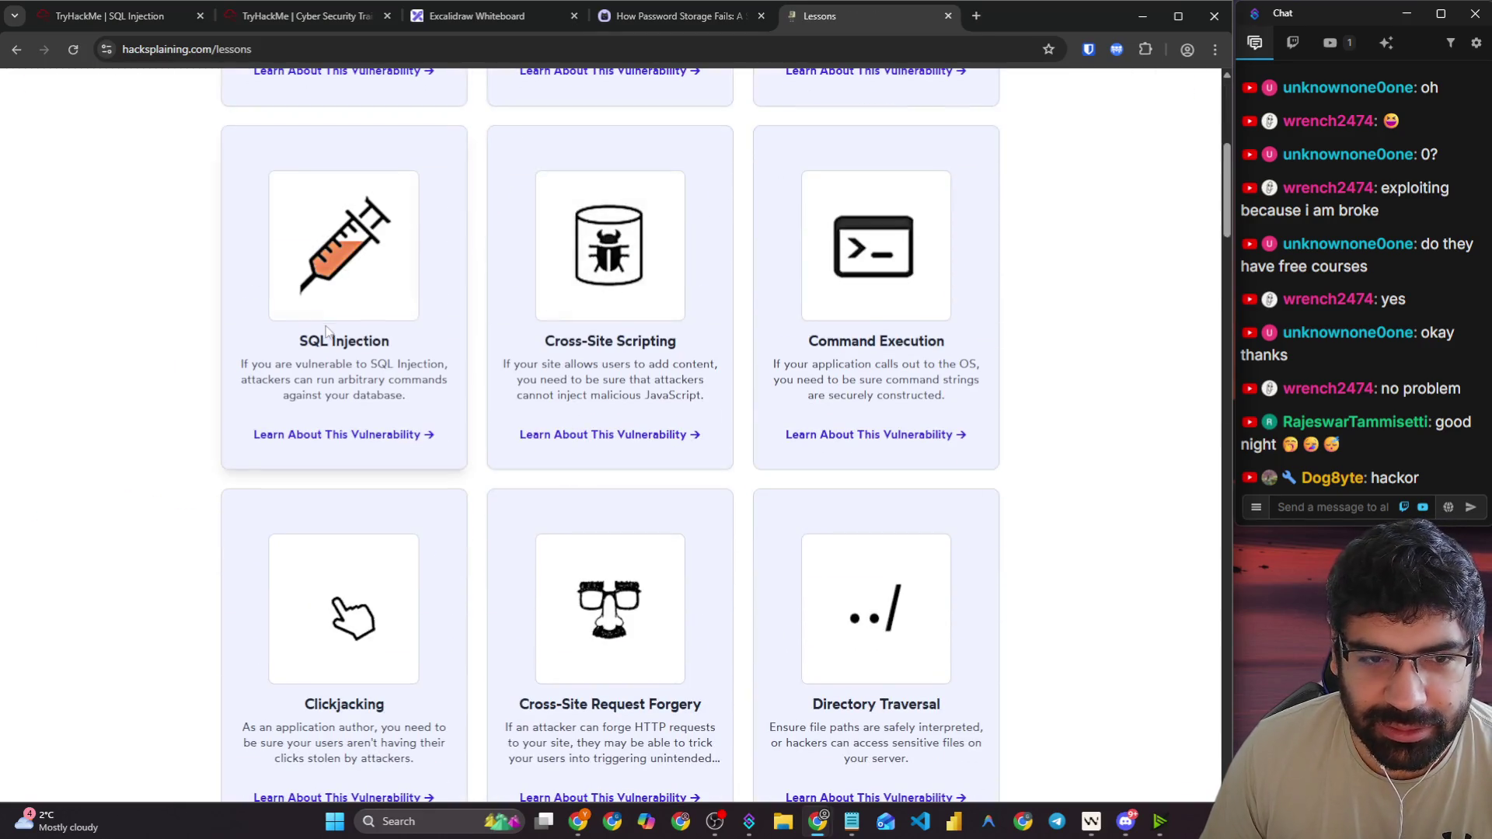
left_click(347, 440)
left_click(531, 302)
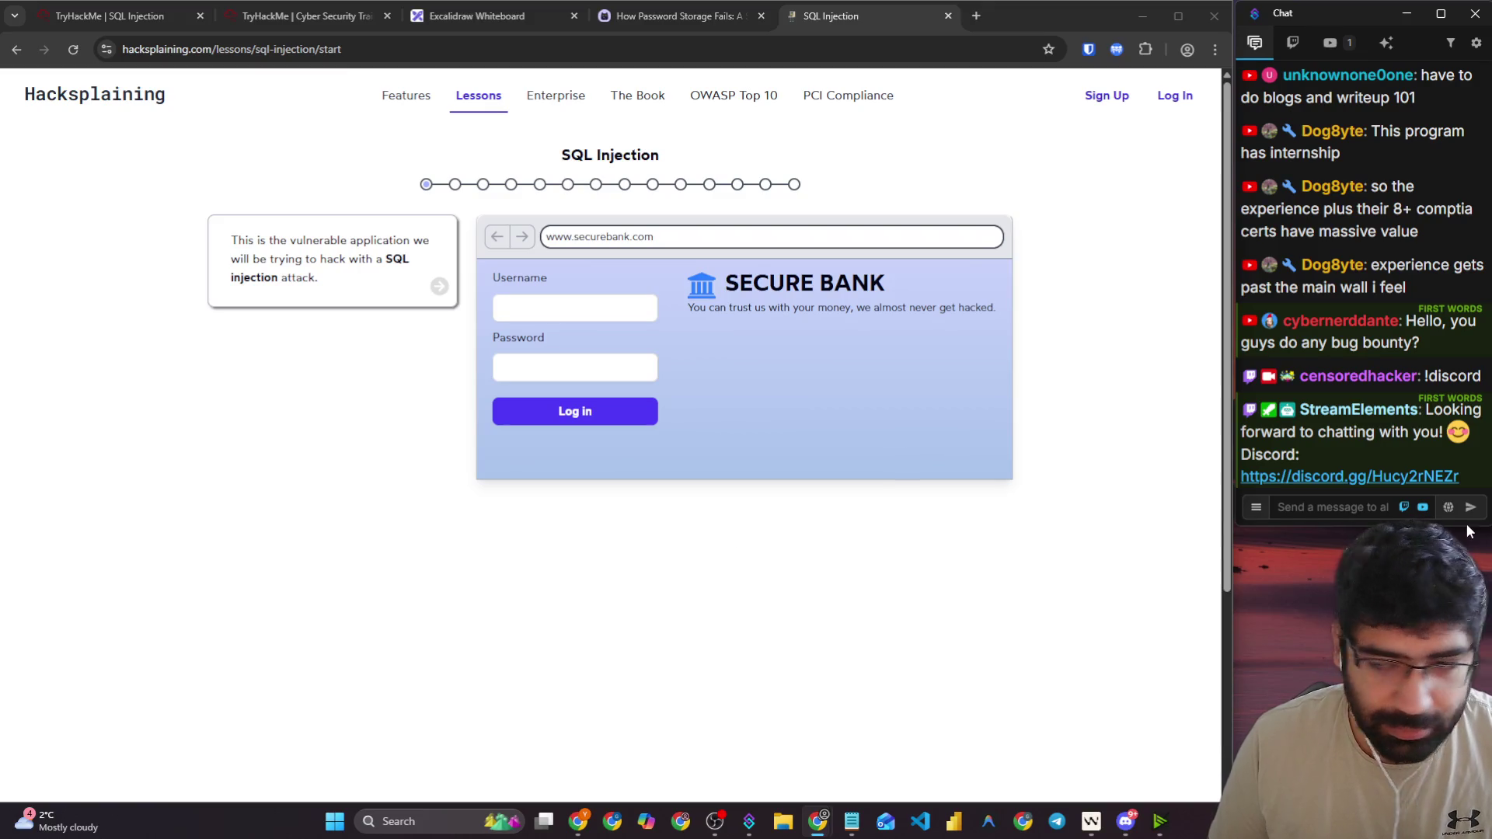
- Post a pasted greeting in the stream chat, then open a new browser tab
left_click(1352, 507)
type("Looking forward to chatting with you! 😊 Discord: https://discord.gg/Hucy2rNEZr")
key("Return")
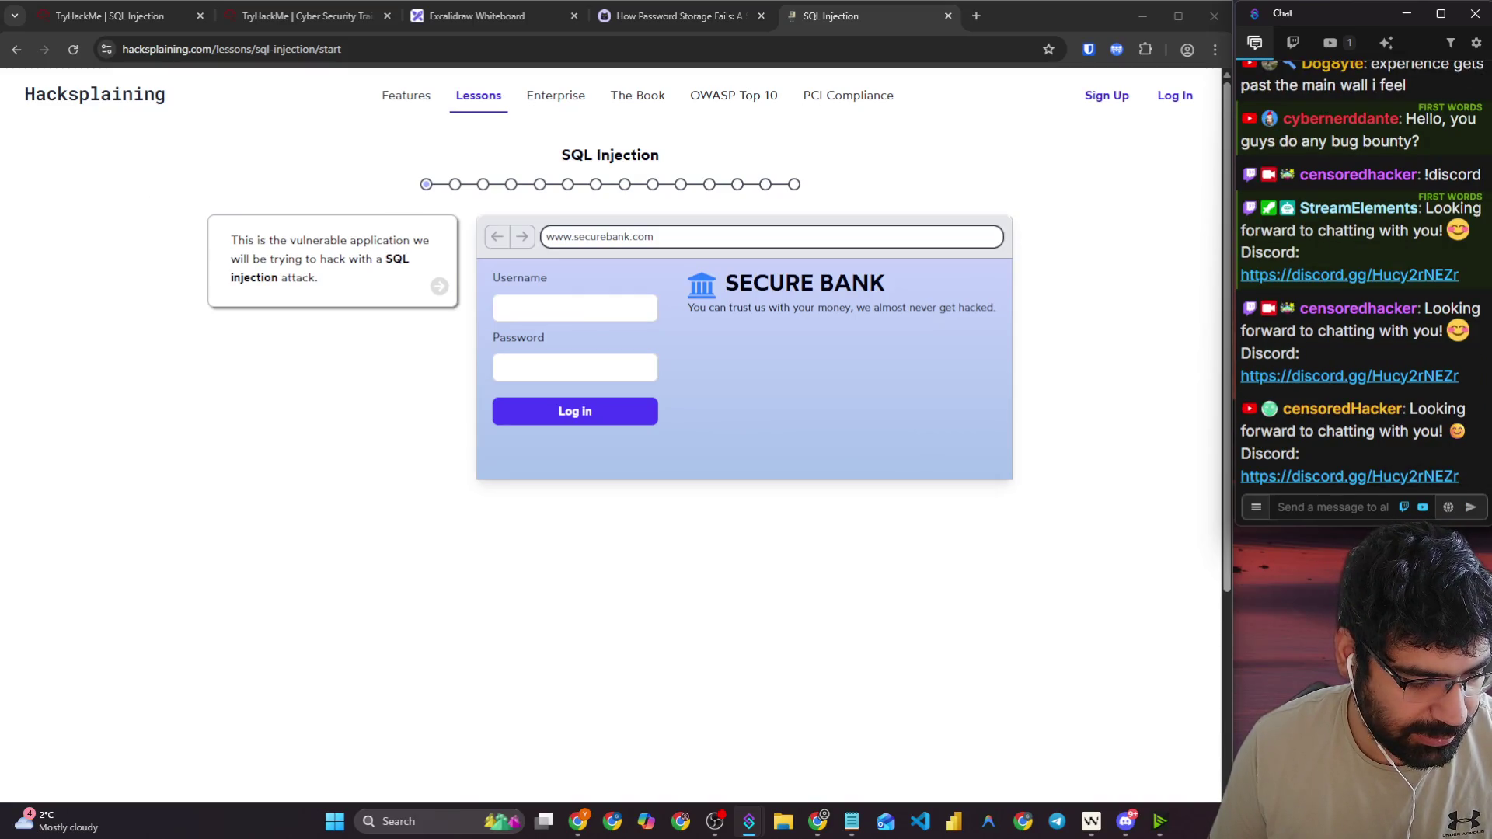
key("alt+Tab")
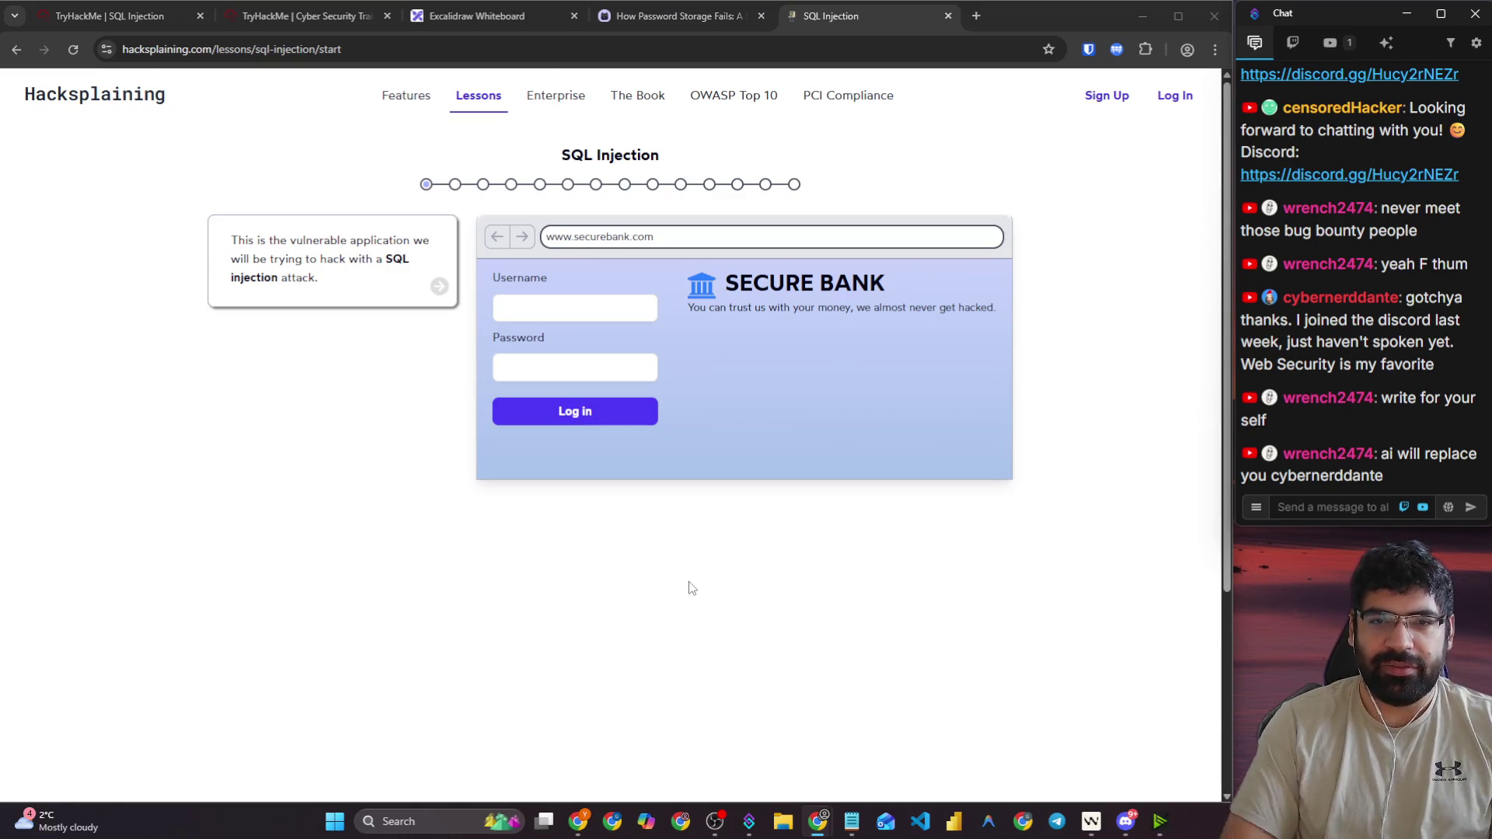
left_click(975, 15)
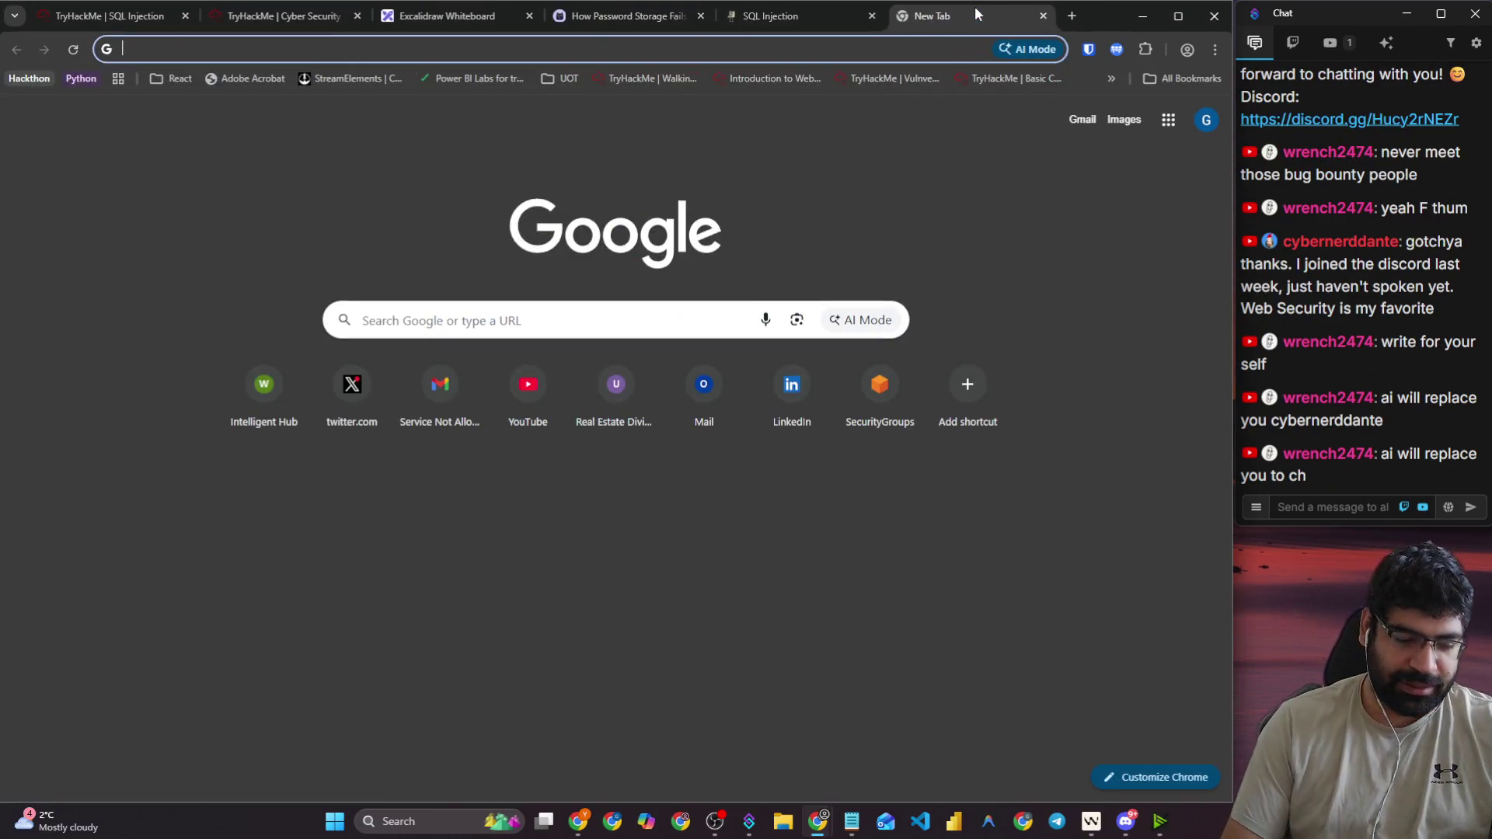
type("x.com")
key("Return")
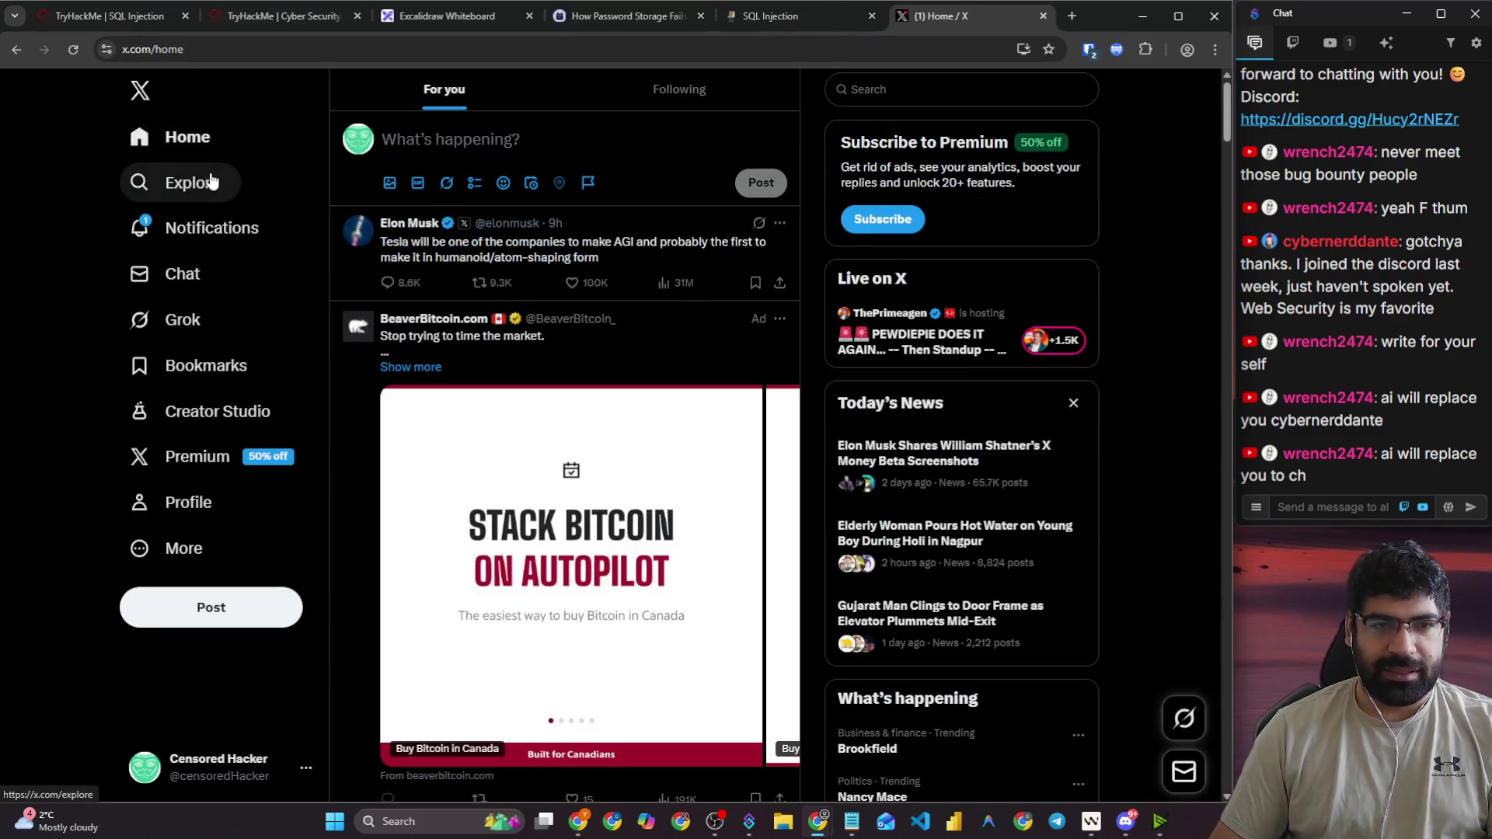
left_click(191, 182)
left_click(429, 99)
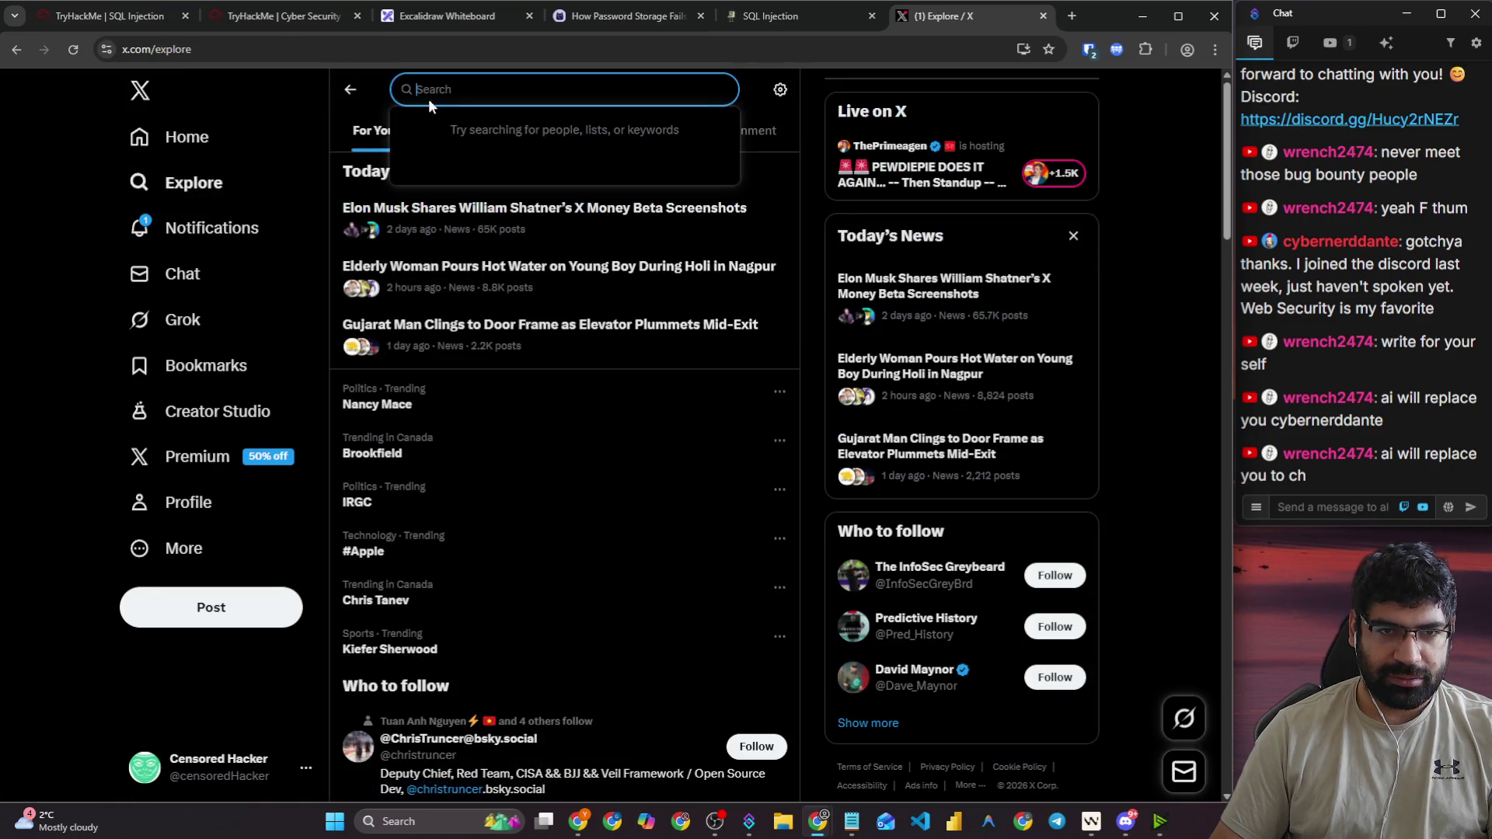
type("stok")
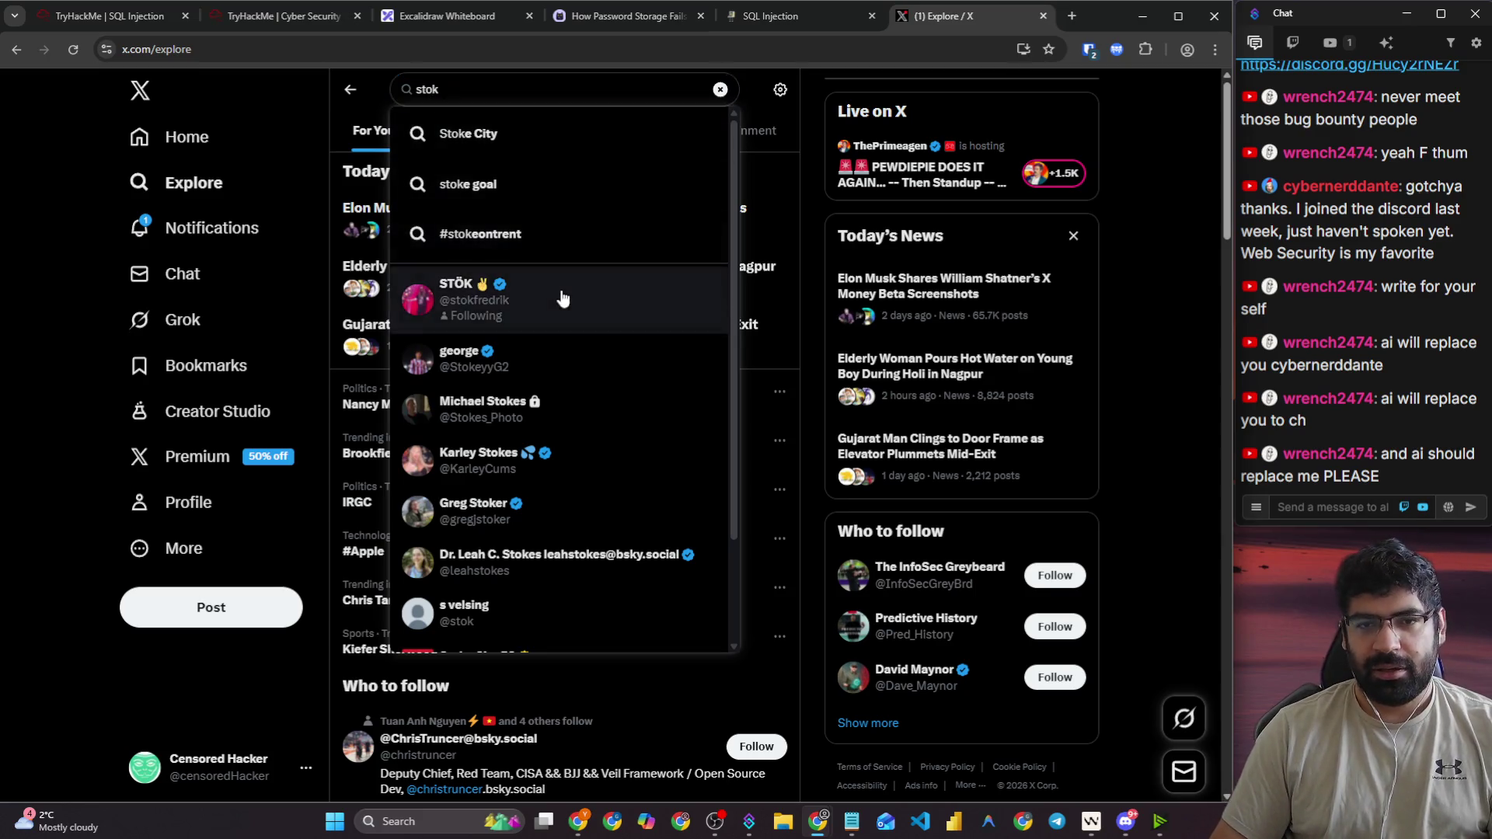
left_click(560, 297)
scroll(548, 286, "down", 1)
scroll(560, 286, "down", 3)
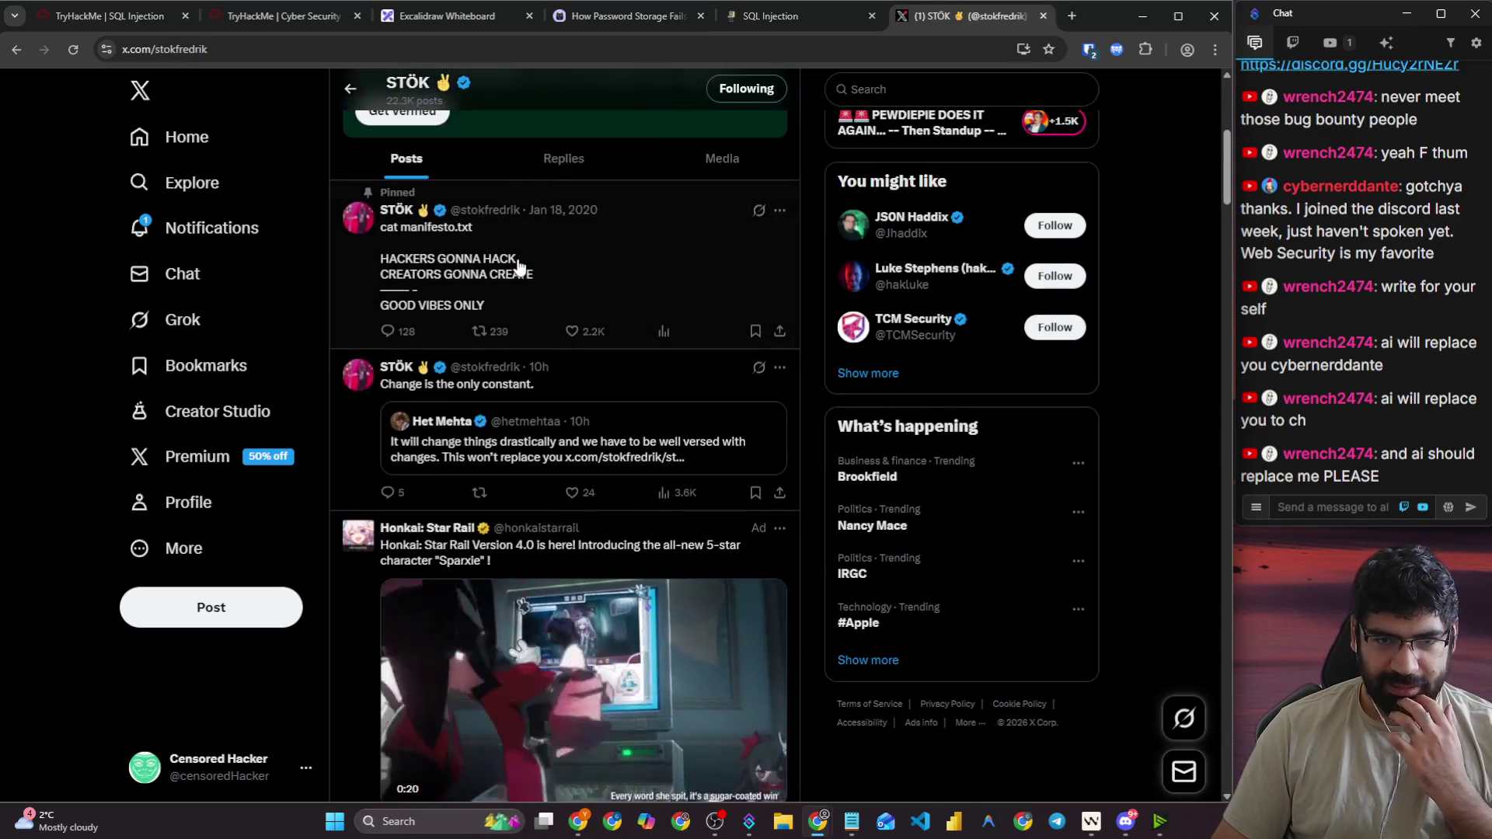
scroll(585, 284, "up", 4)
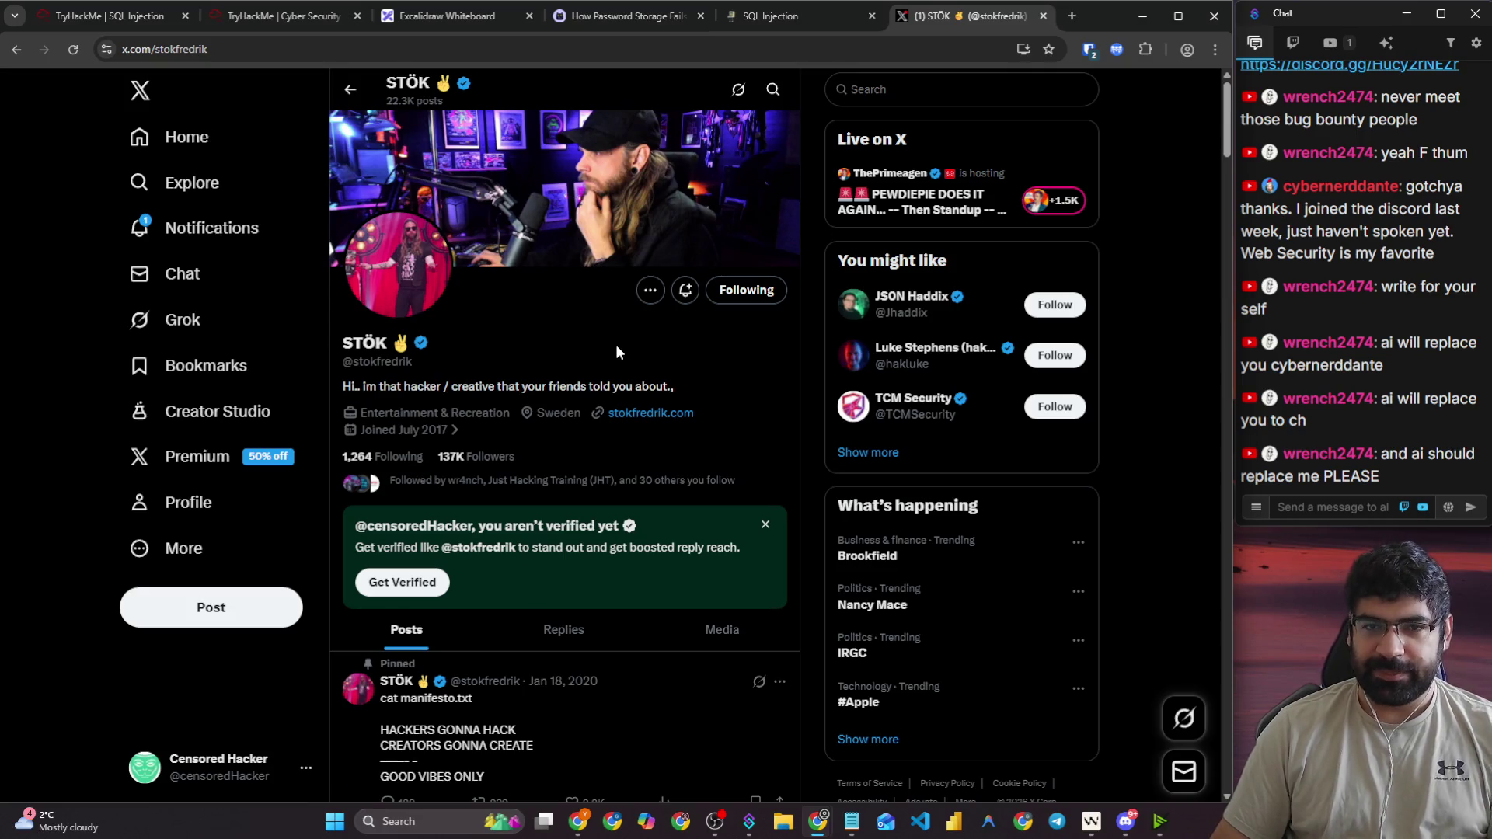
key("ctrl+plus")
key("ctrl+plus")
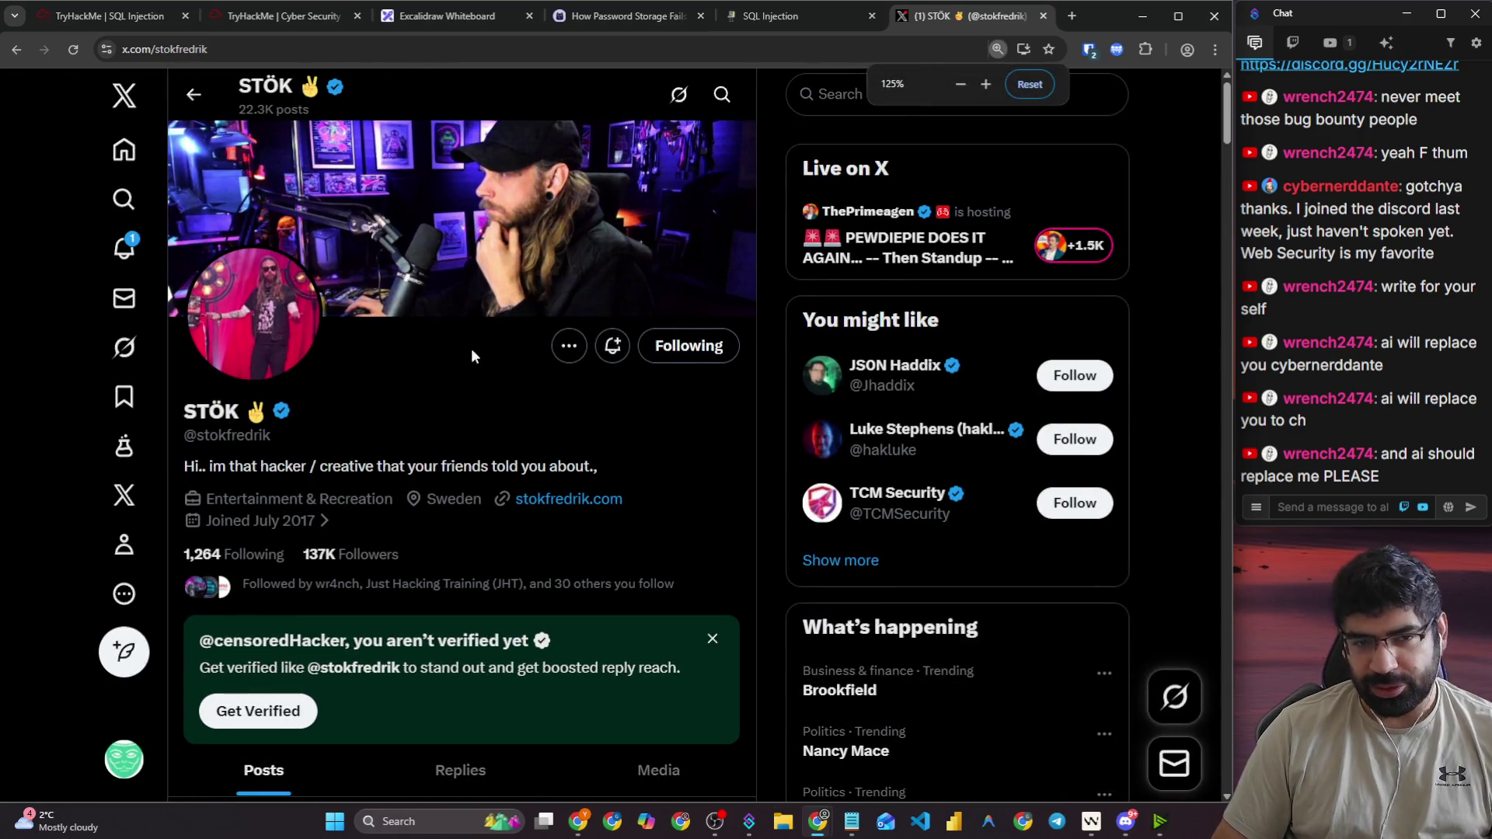
scroll(464, 434, "down", 1)
scroll(461, 419, "down", 2)
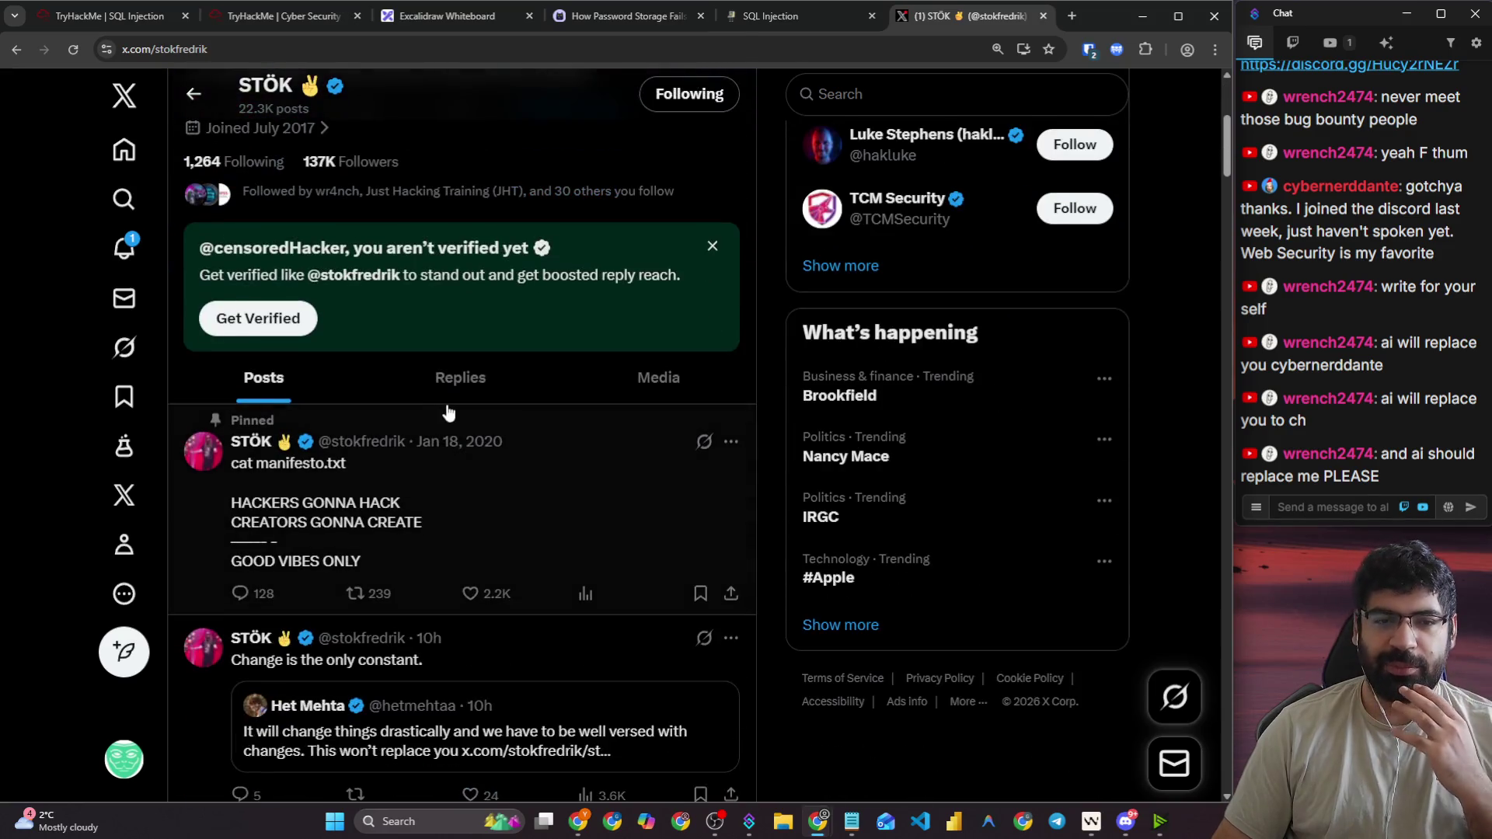
scroll(453, 400, "down", 1)
scroll(417, 387, "down", 2)
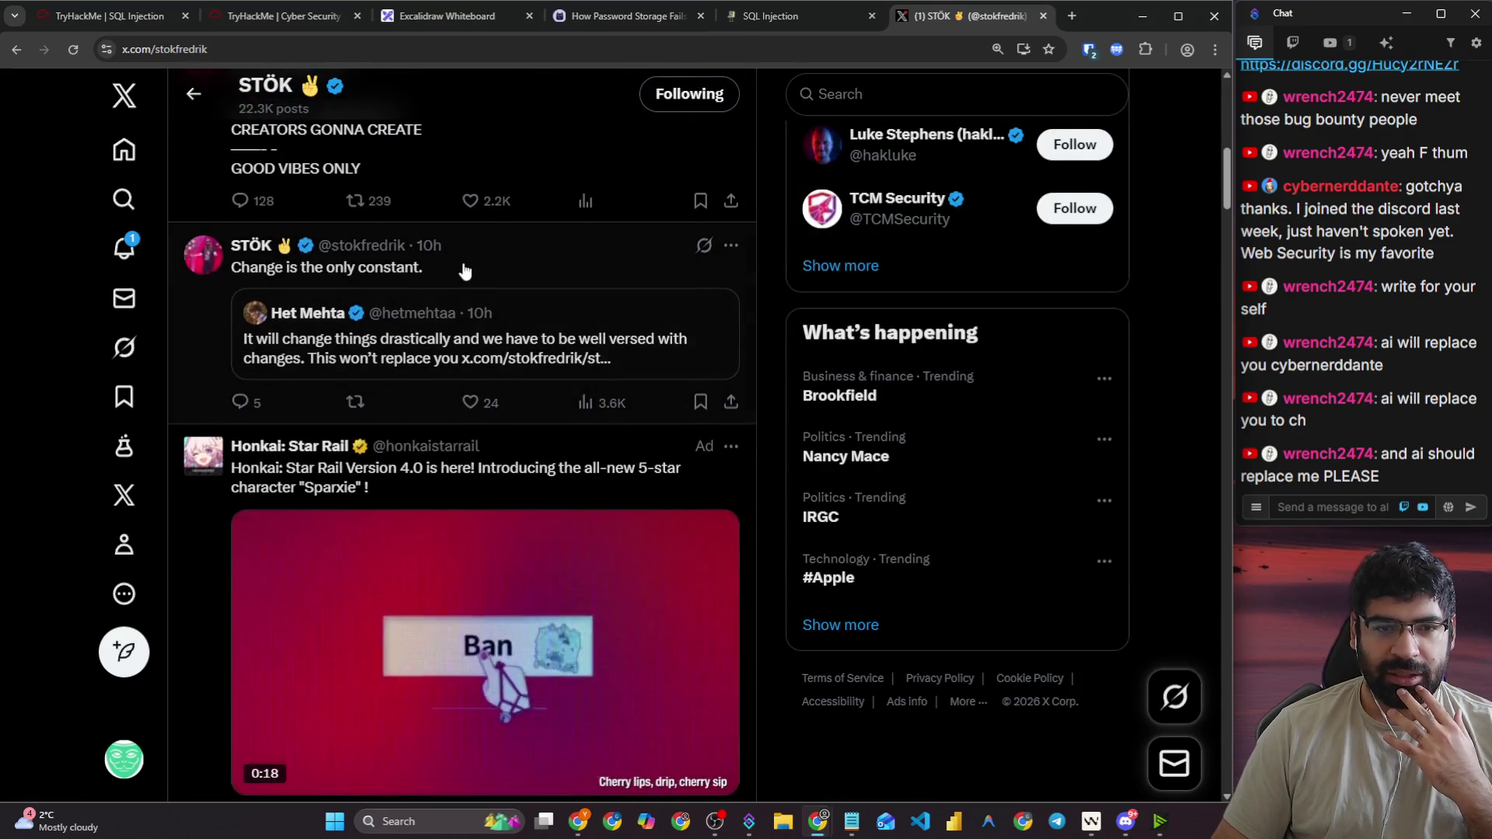
scroll(460, 267, "down", 1)
scroll(441, 282, "down", 3)
scroll(467, 294, "down", 2)
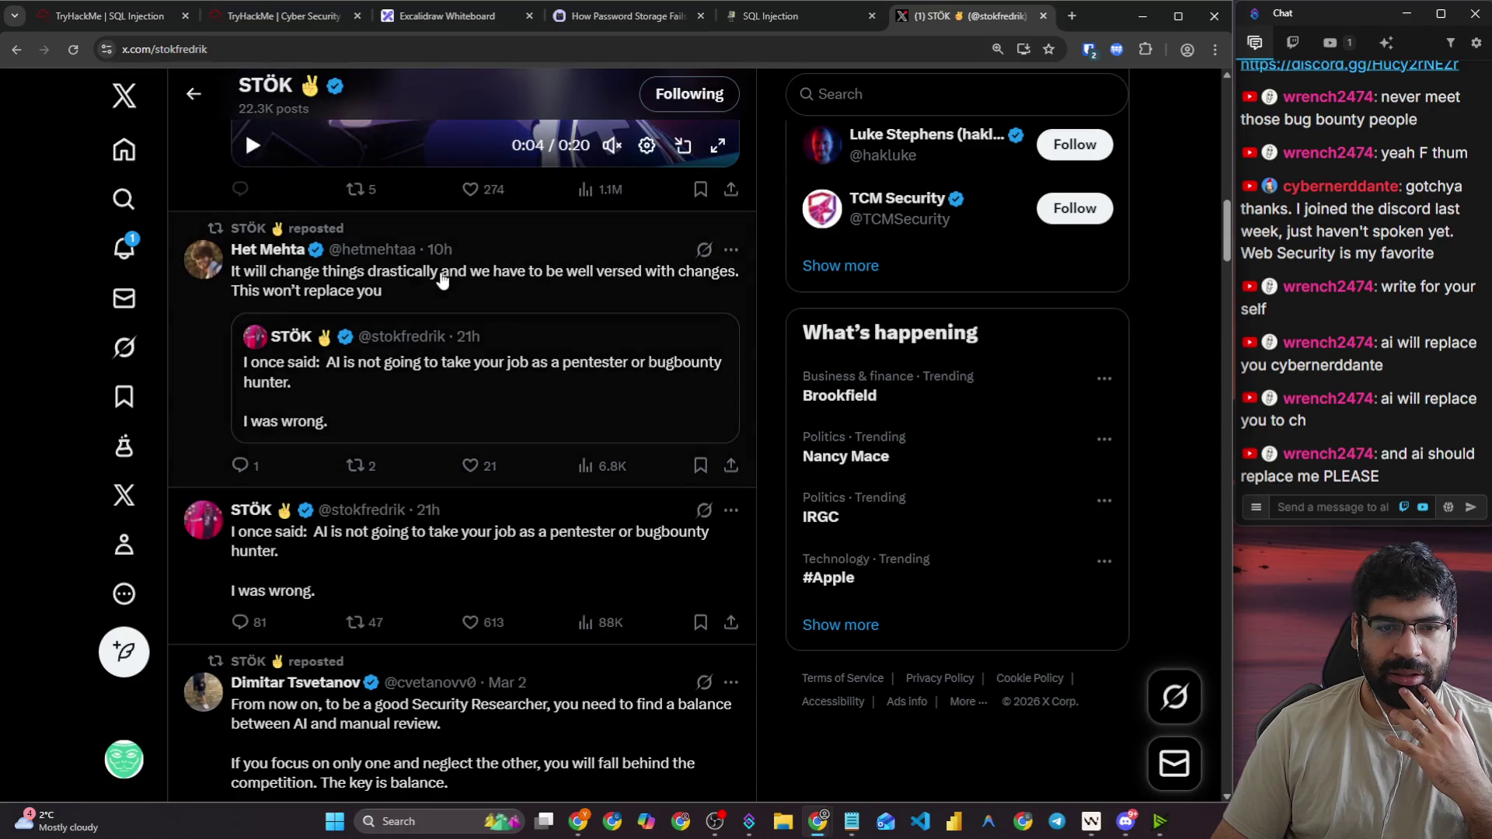
- Open STÖK's AI-and-pentesting post and highlight the salesperson $5000 IDOR reply while reading
left_click(427, 533)
left_click_drag(183, 188, 712, 189)
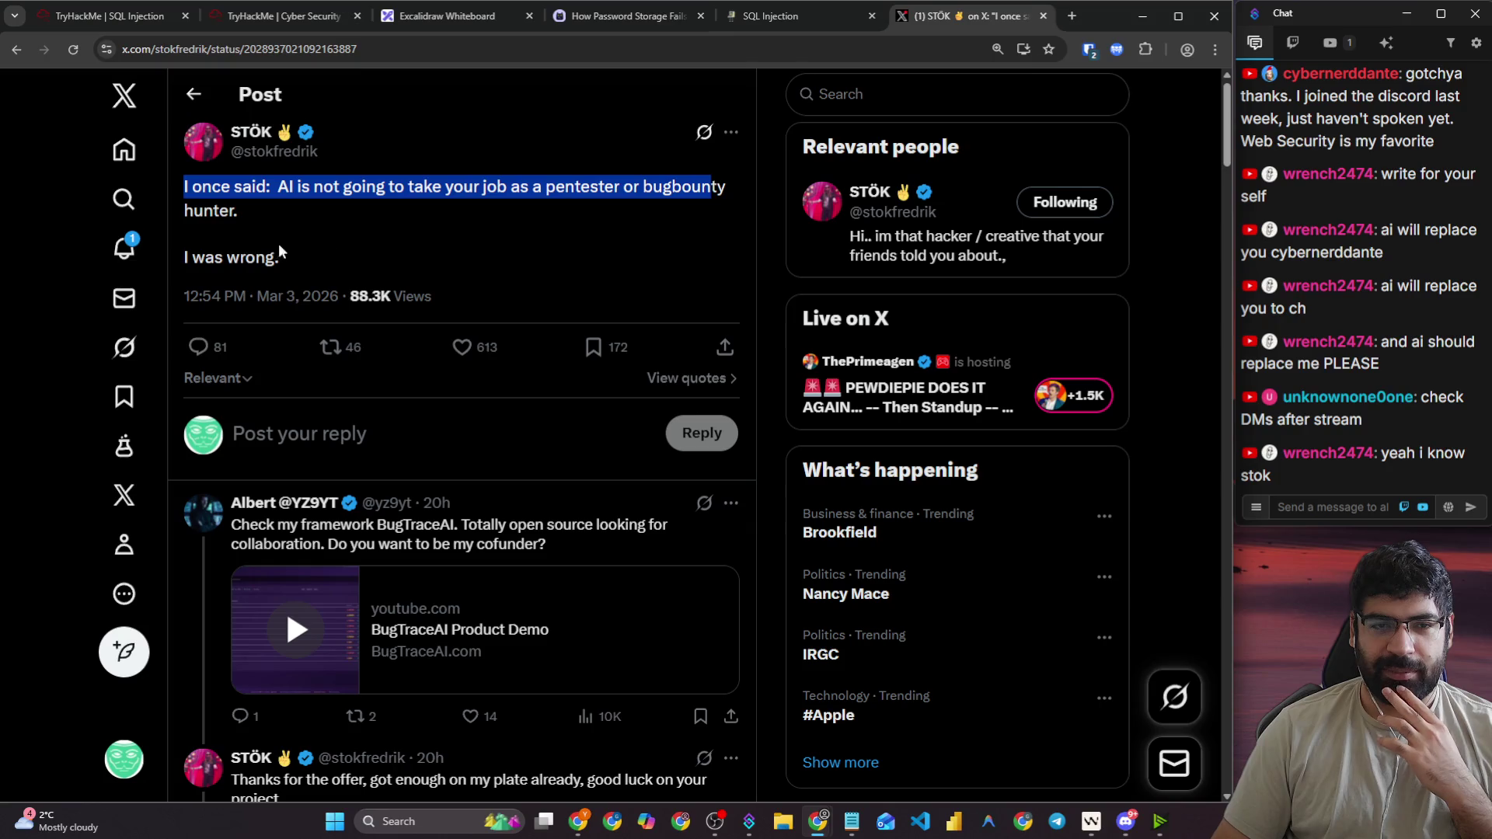
left_click_drag(189, 259, 285, 262)
scroll(407, 288, "down", 2)
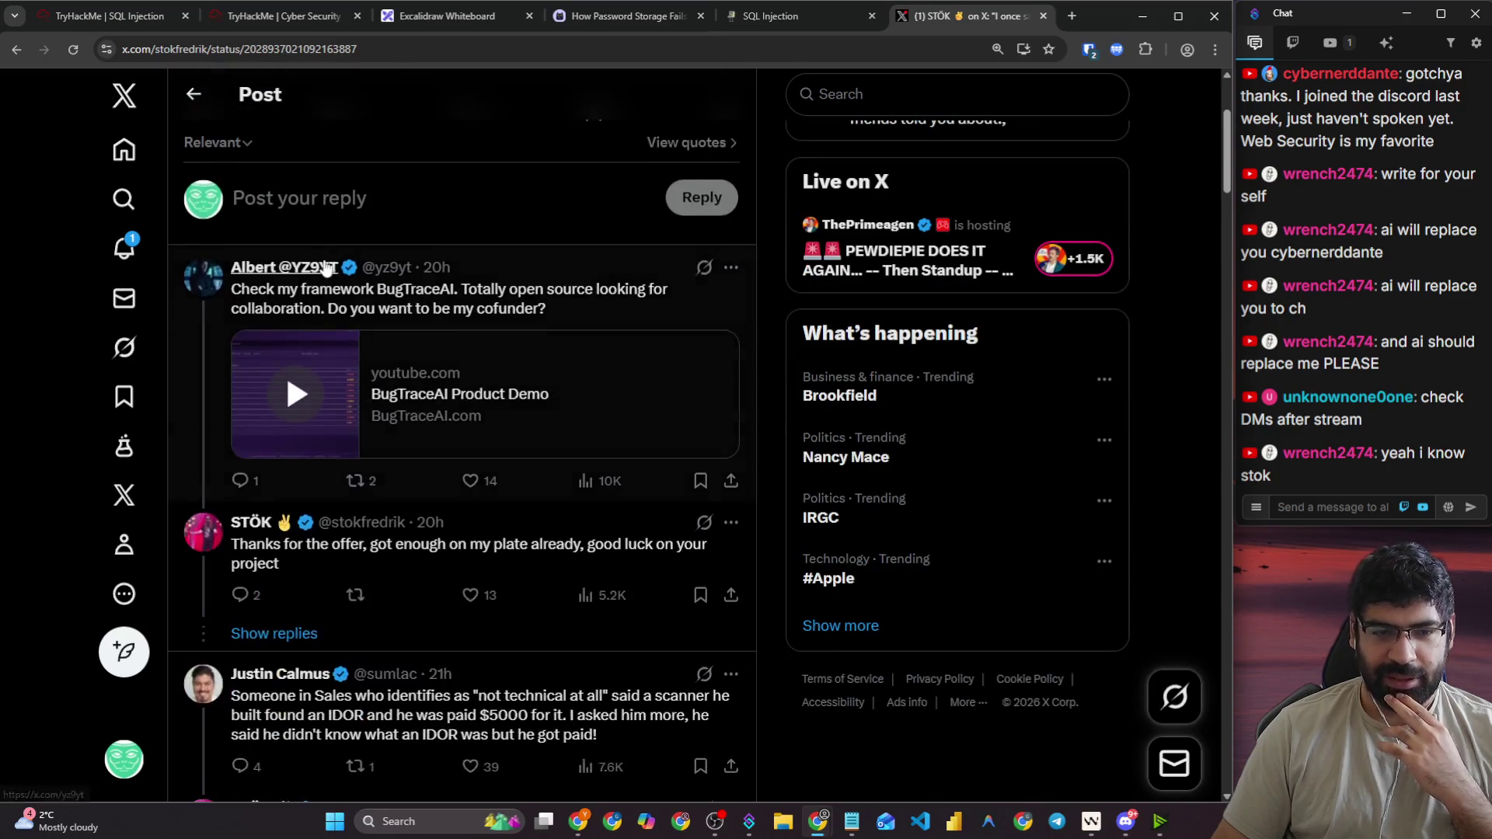
scroll(407, 288, "down", 2)
scroll(406, 288, "down", 2)
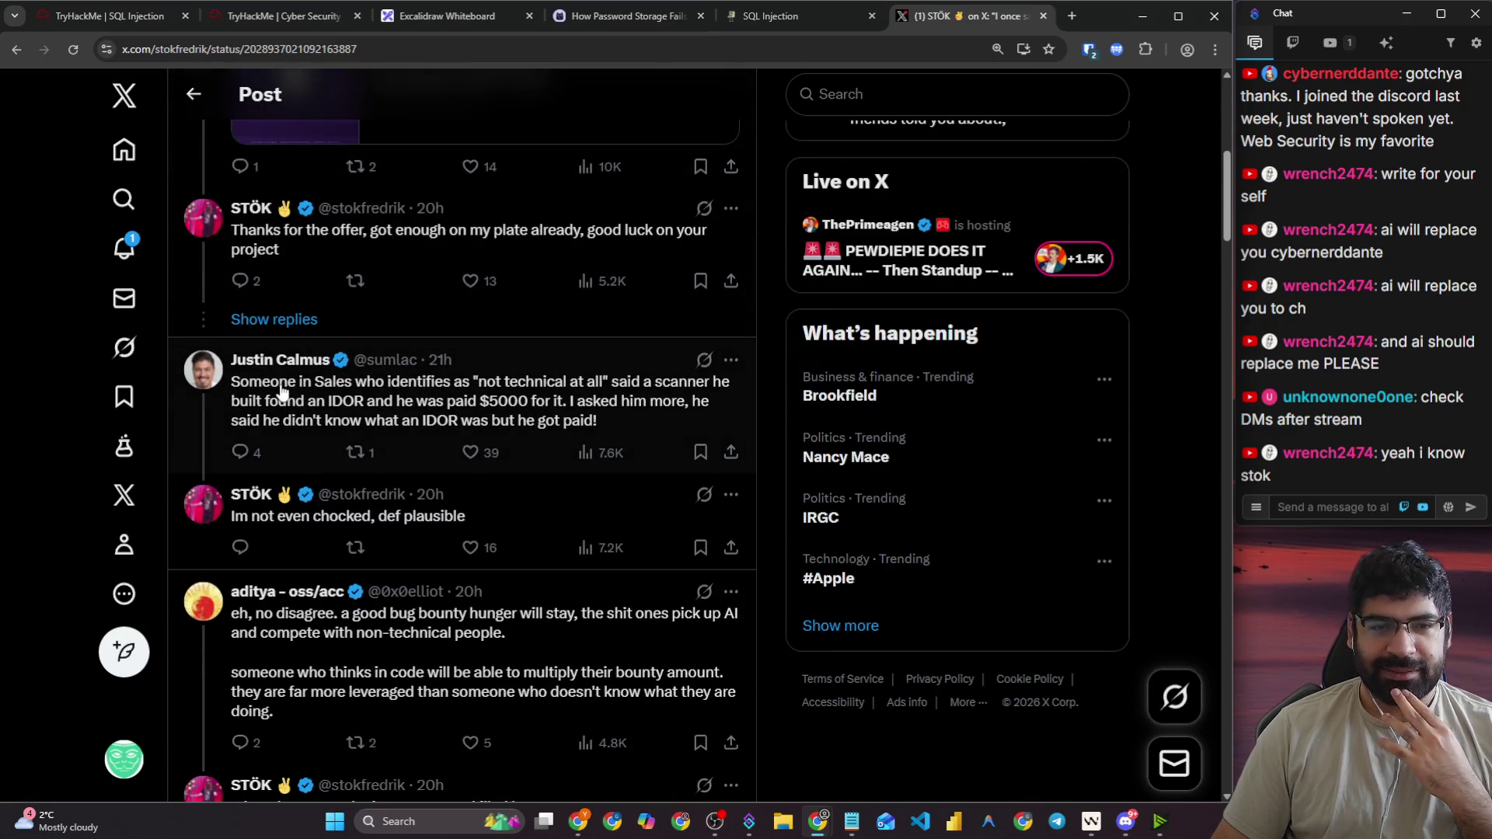
left_click_drag(286, 385, 410, 388)
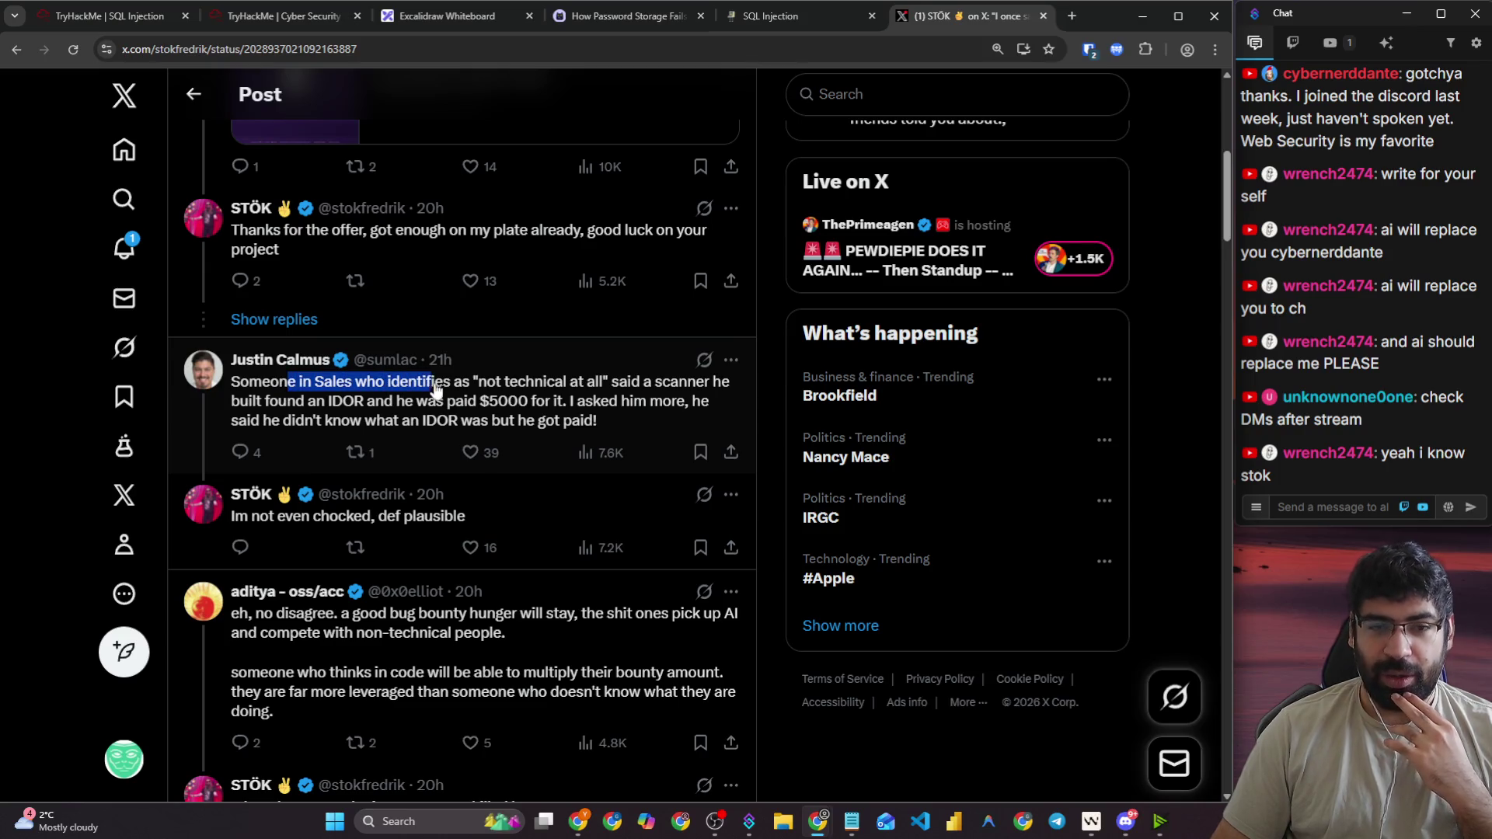
left_click_drag(410, 393, 713, 394)
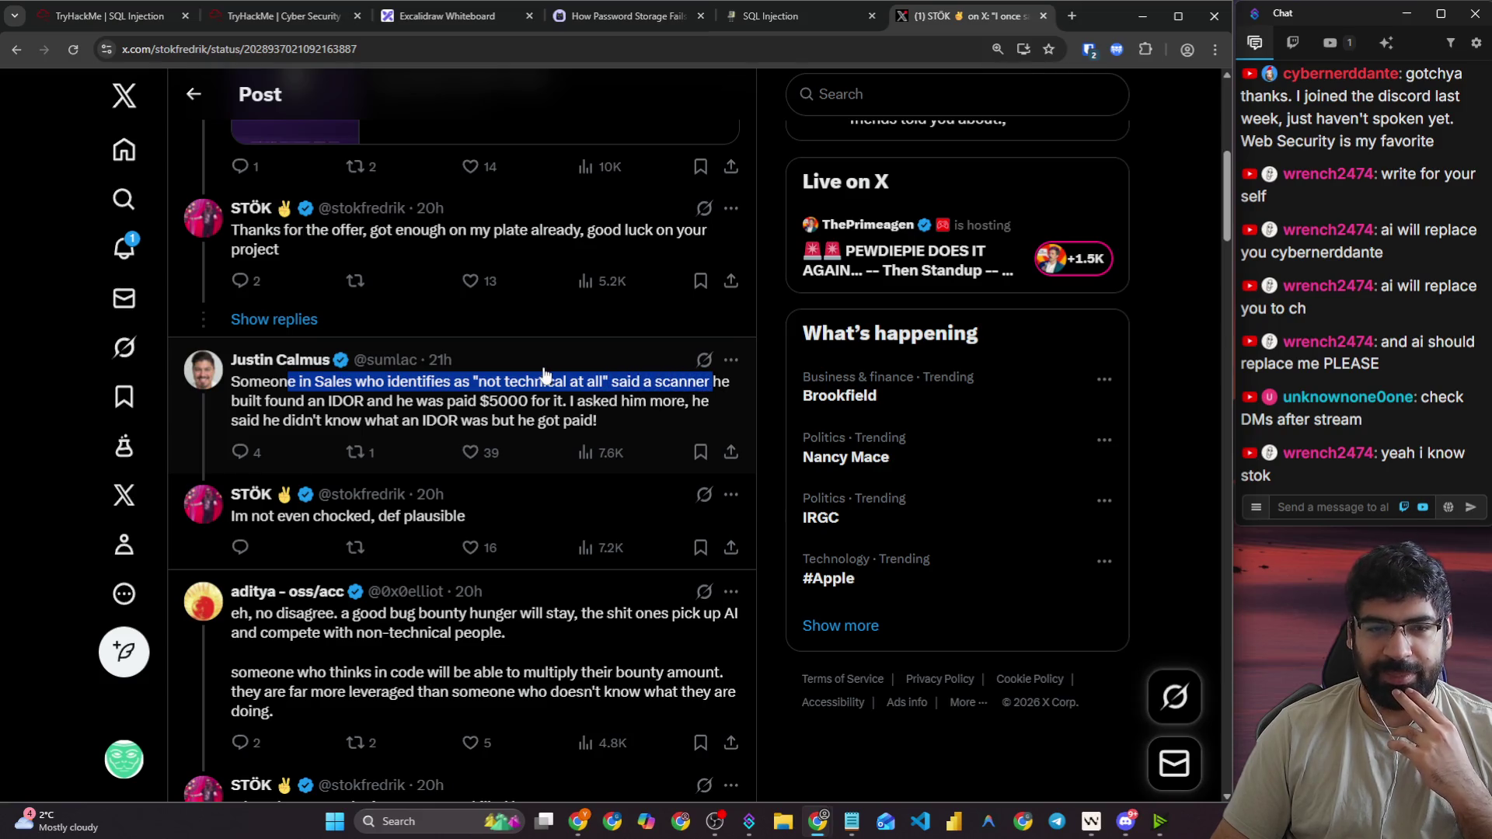
left_click_drag(298, 404, 714, 416)
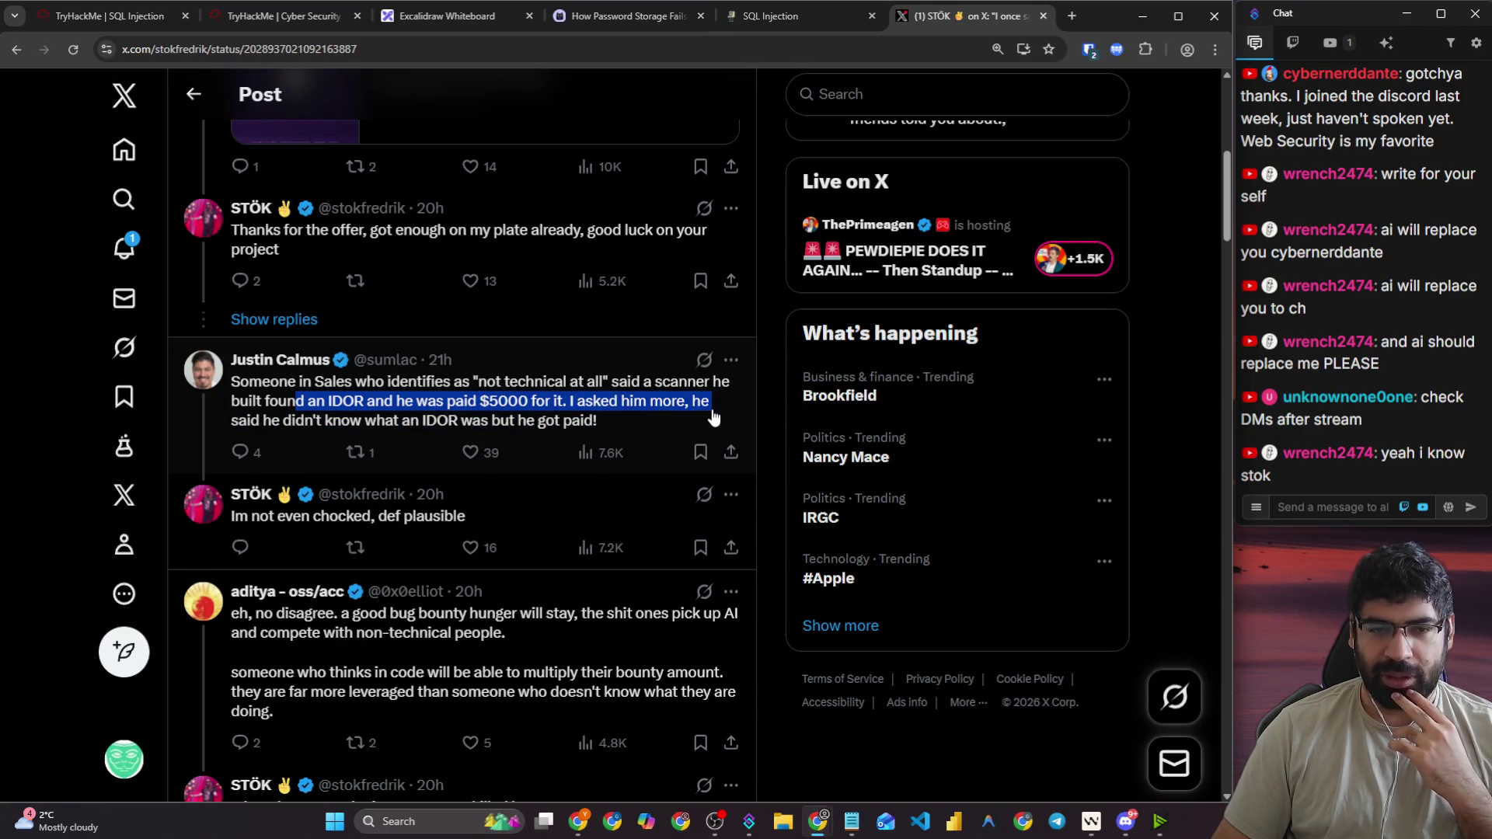
left_click_drag(296, 422, 610, 430)
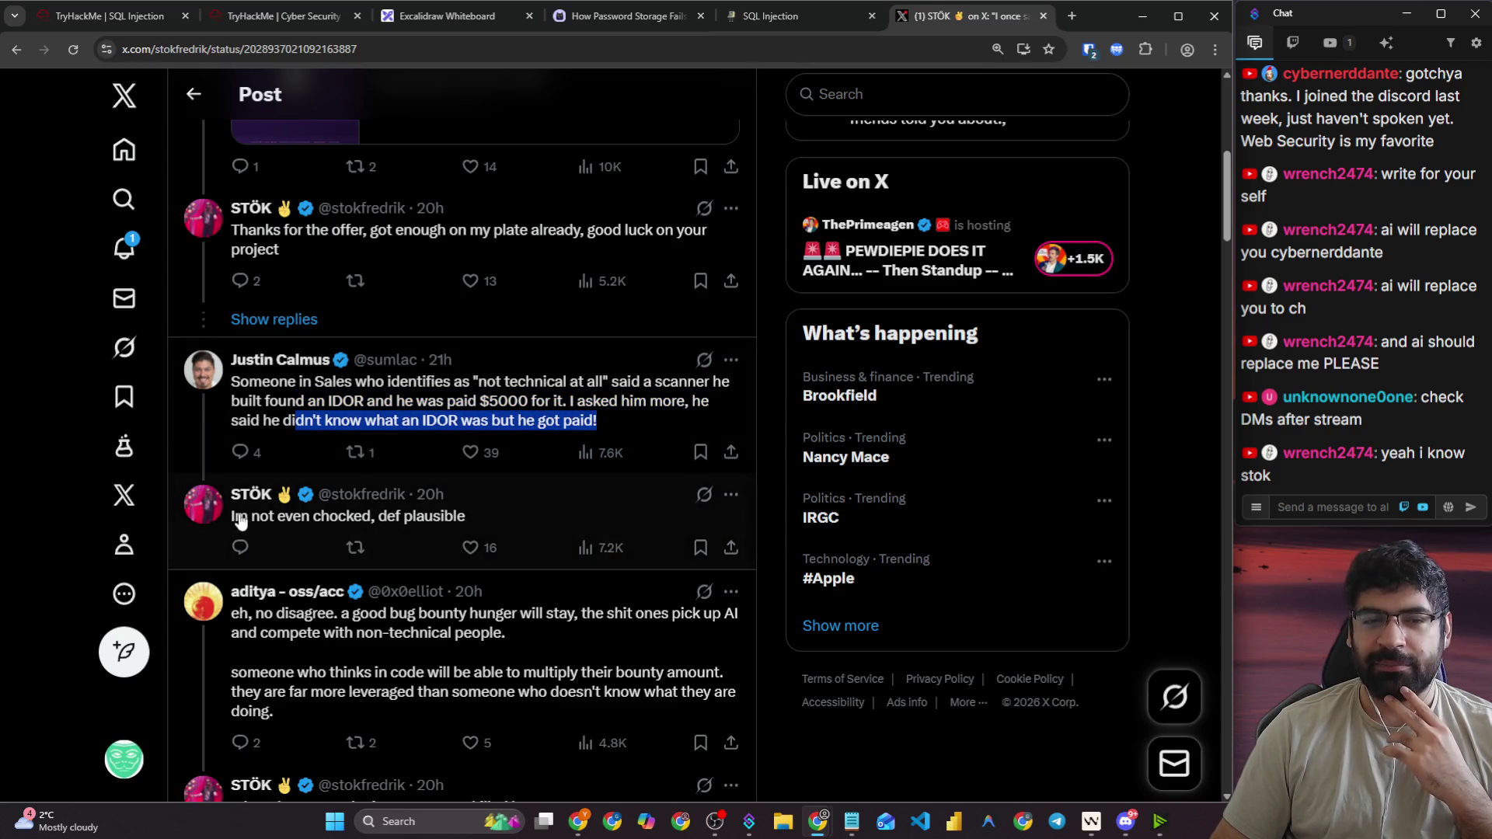
left_click_drag(239, 520, 467, 517)
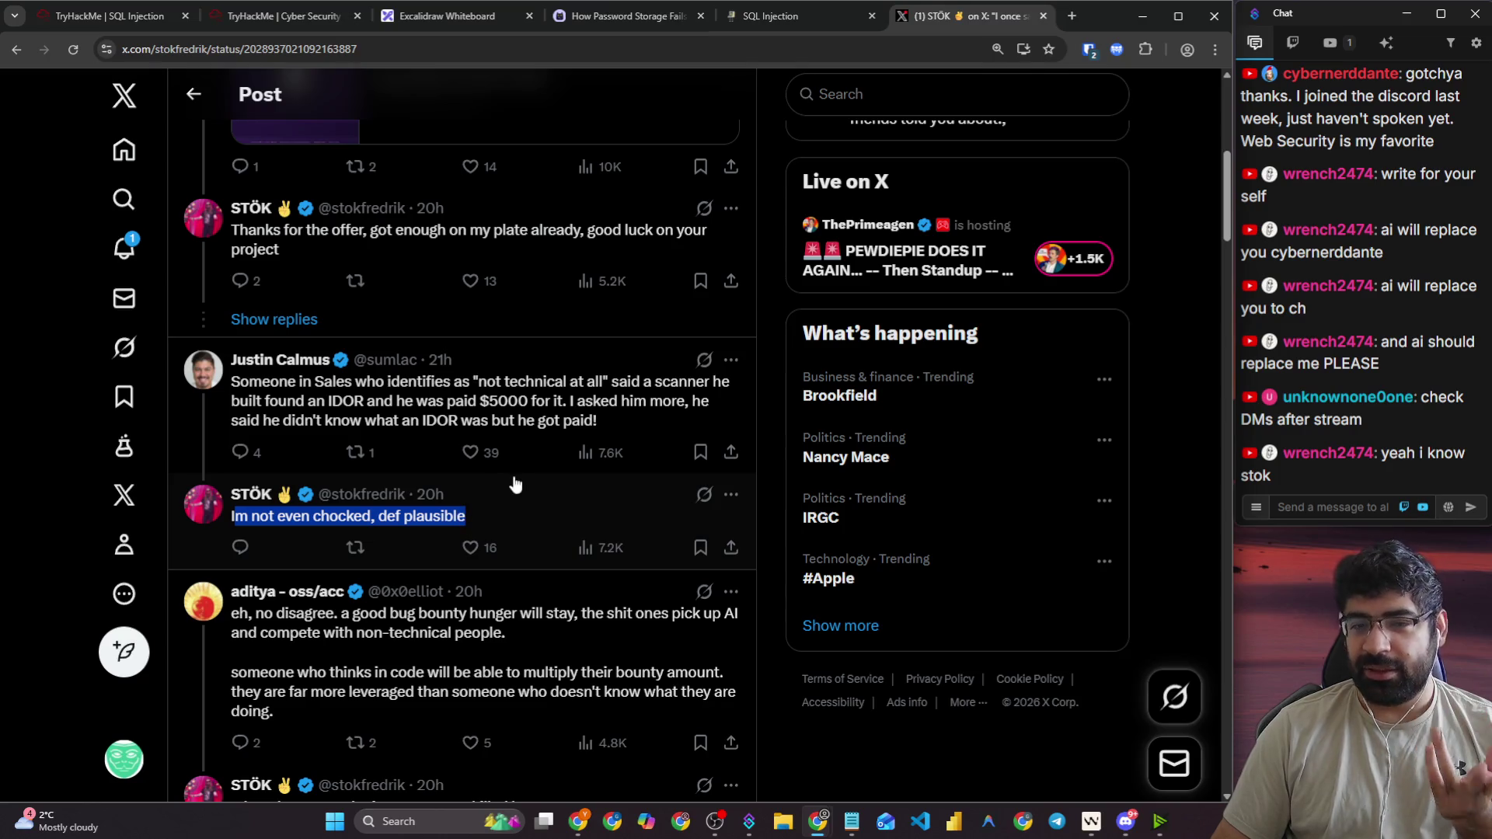
left_click(467, 426)
left_click(309, 404)
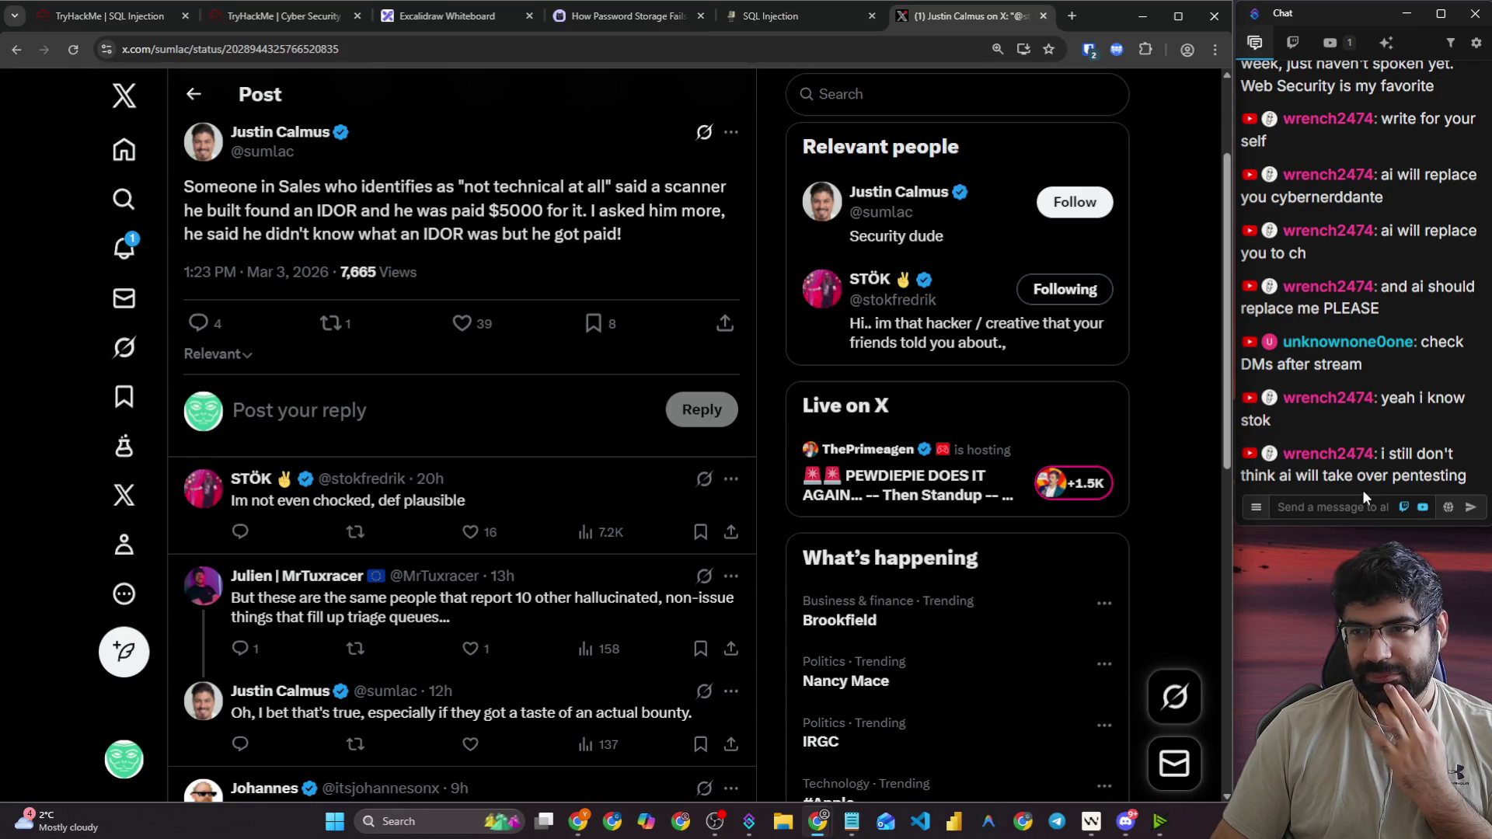
mouse_move(1352, 464)
scroll(1418, 300, "up", 1)
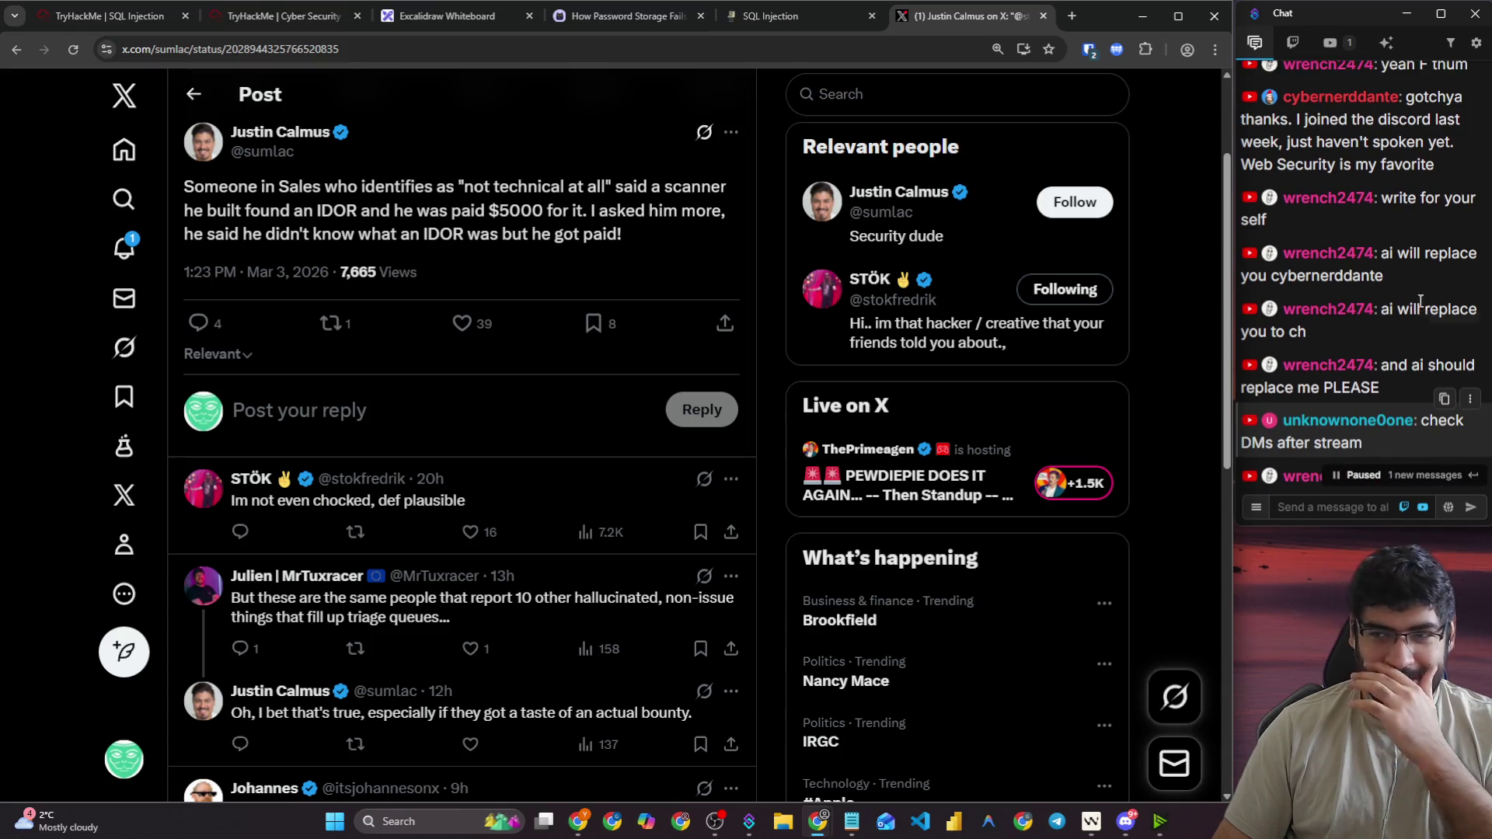
scroll(1432, 308, "down", 1)
scroll(1432, 309, "down", 2)
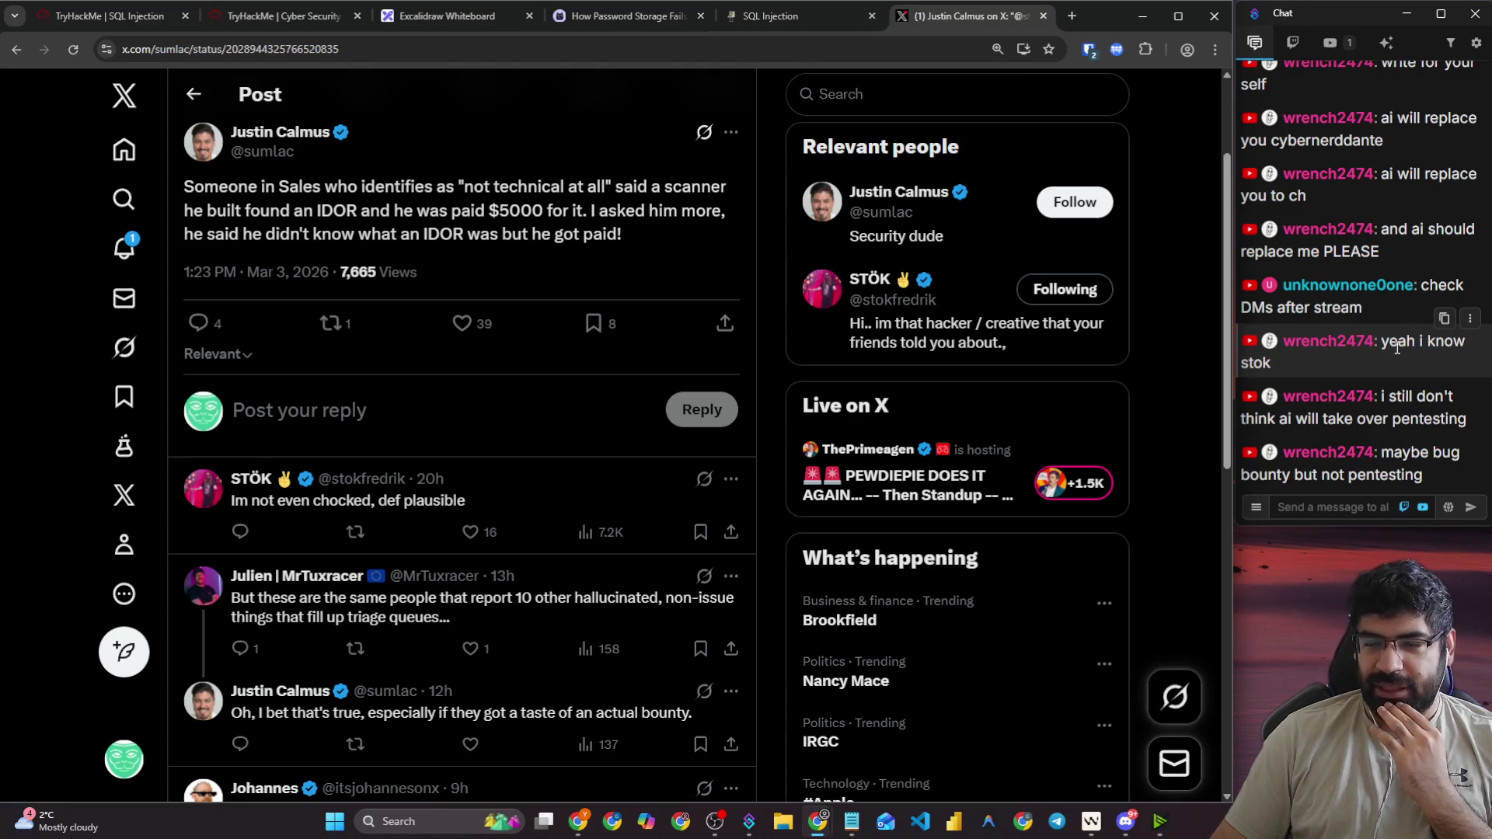
left_click_drag(1386, 345, 1408, 398)
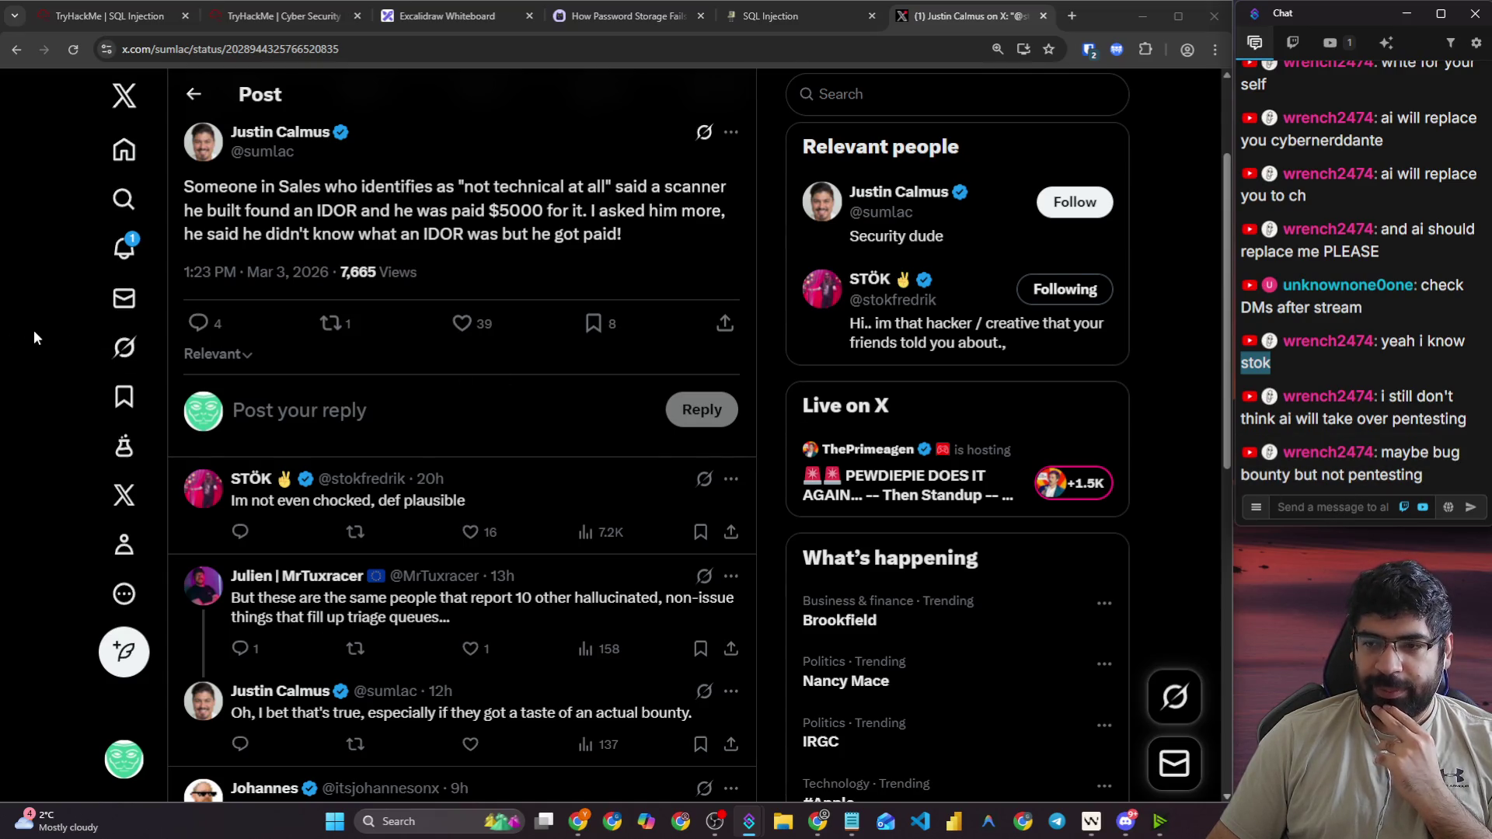
left_click(114, 251)
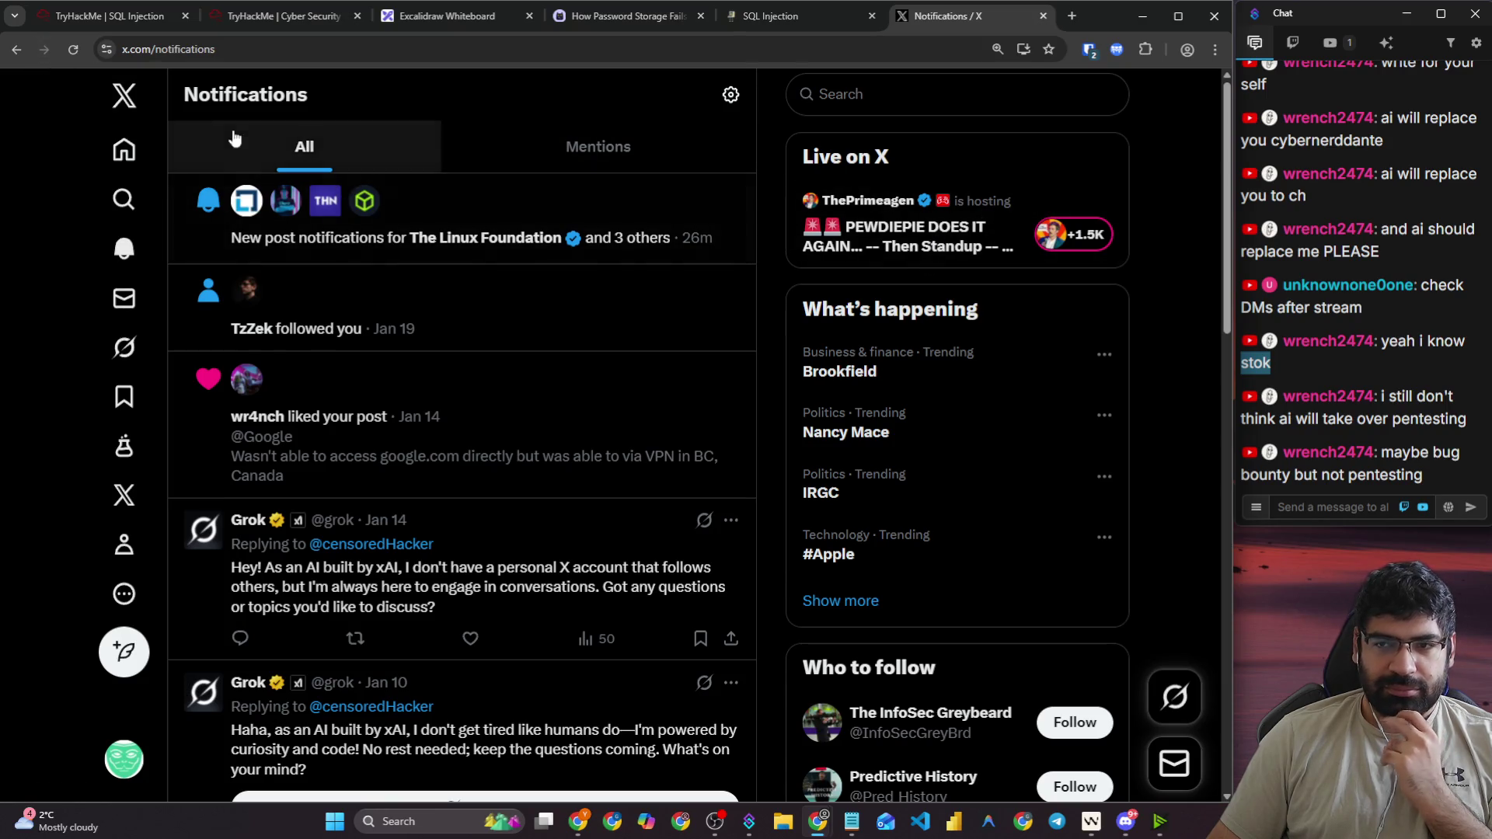
left_click(21, 53)
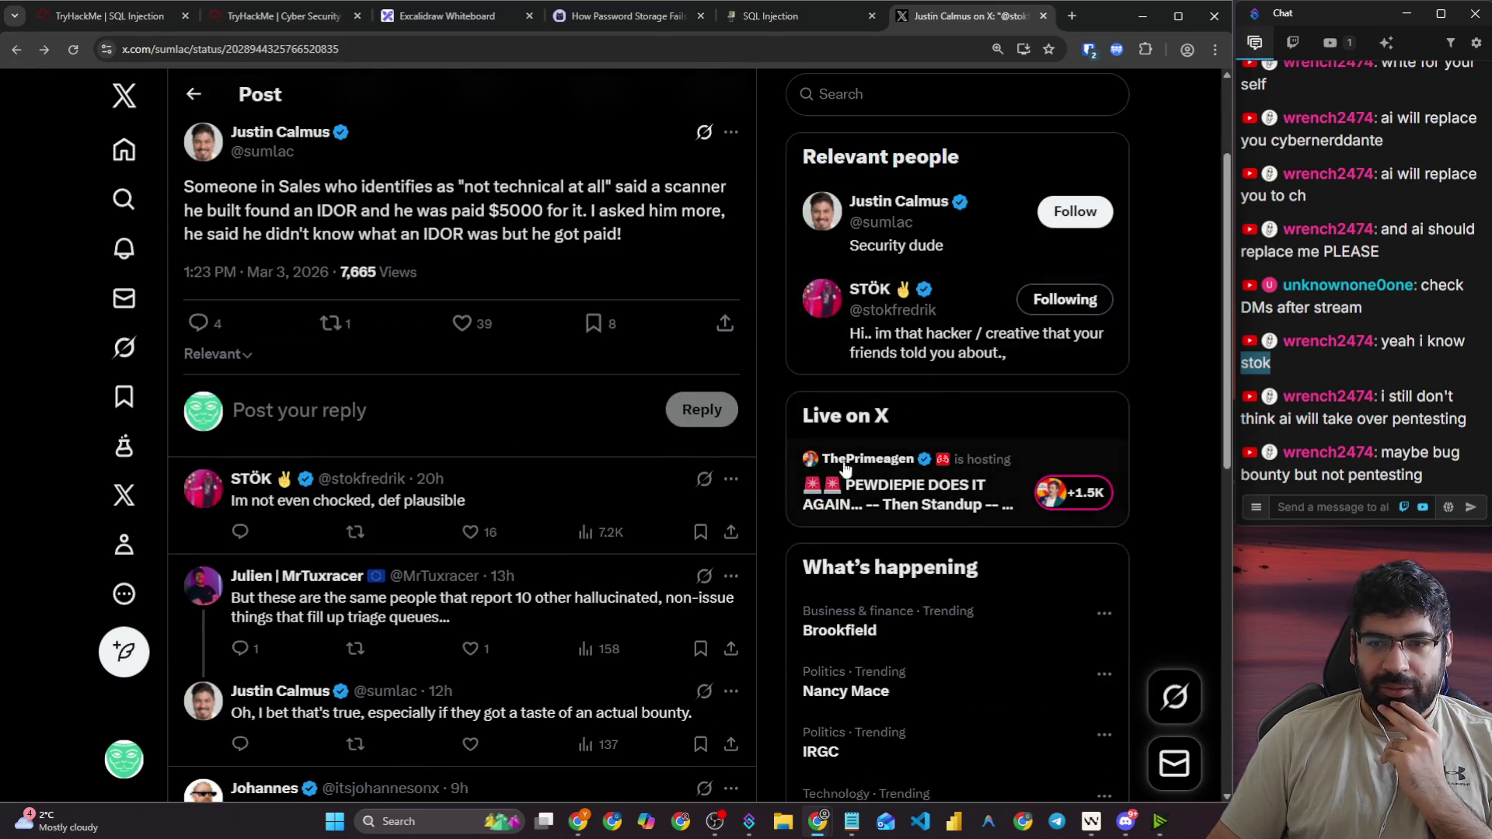
scroll(354, 388, "down", 5)
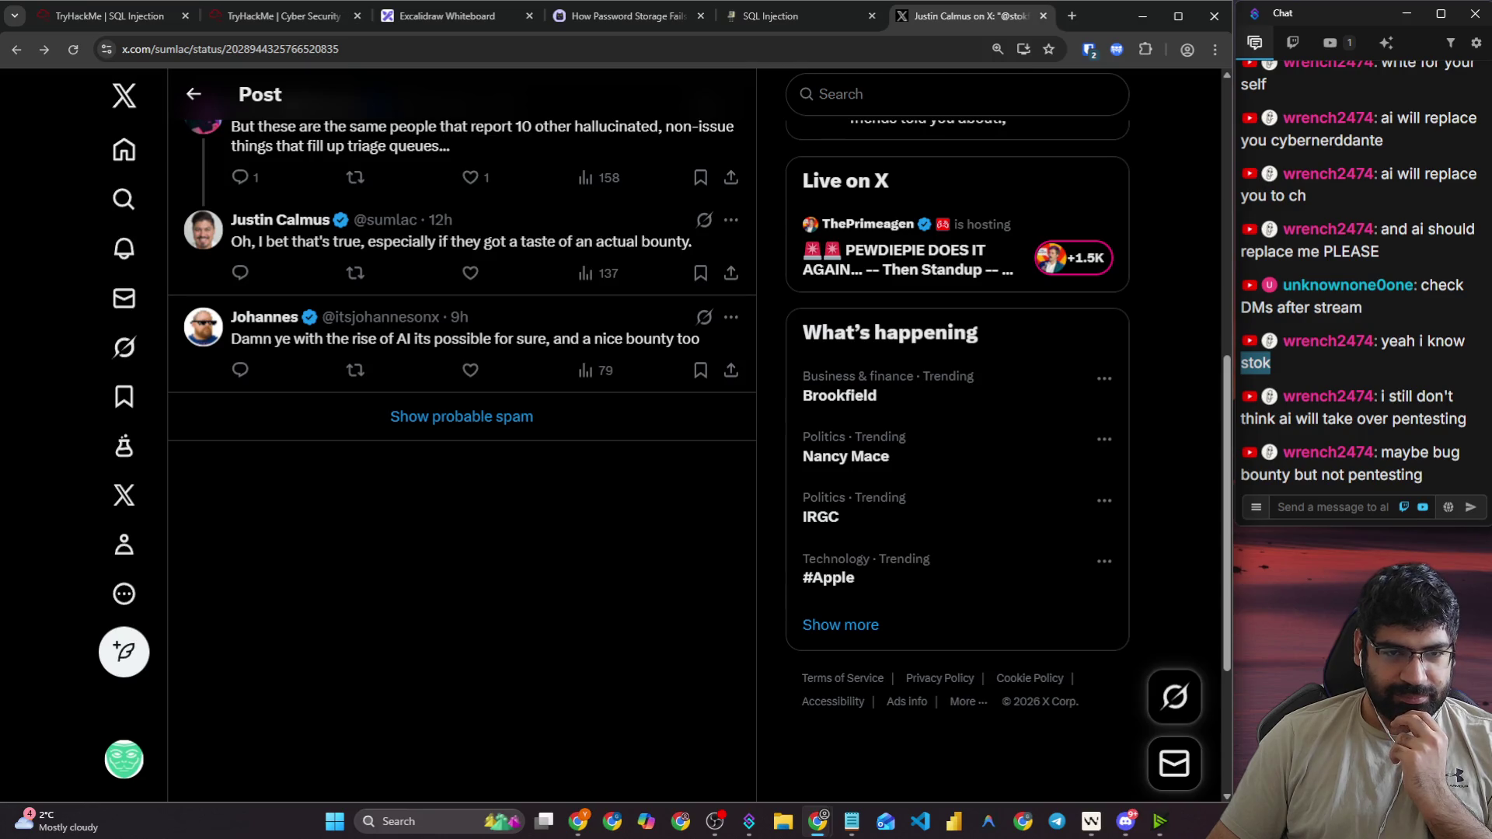
left_click(18, 53)
scroll(422, 340, "down", 3)
scroll(422, 339, "down", 3)
scroll(421, 339, "down", 3)
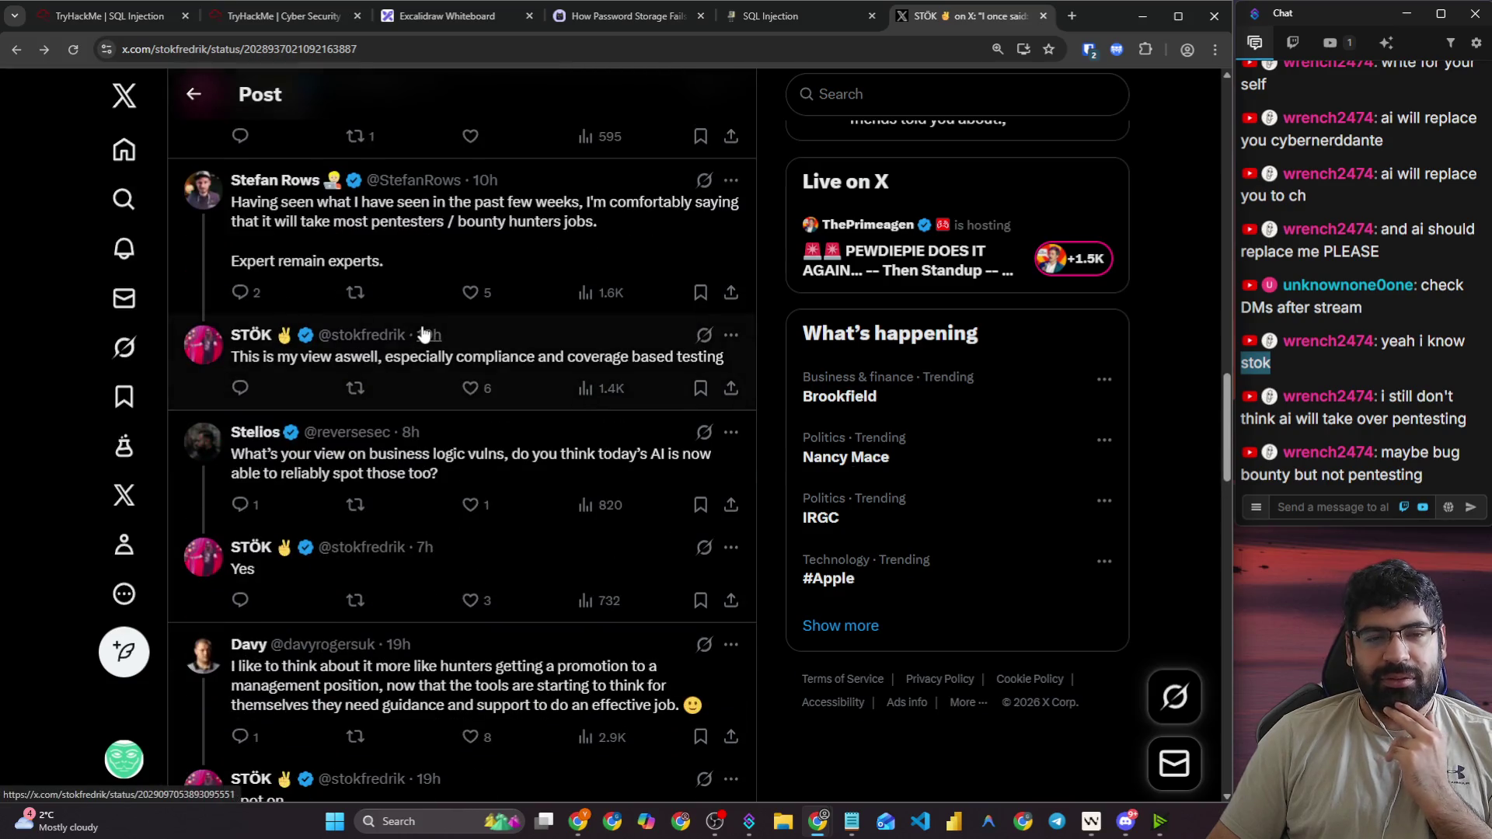
scroll(422, 339, "down", 4)
scroll(424, 338, "down", 5)
scroll(427, 336, "down", 3)
scroll(426, 338, "down", 3)
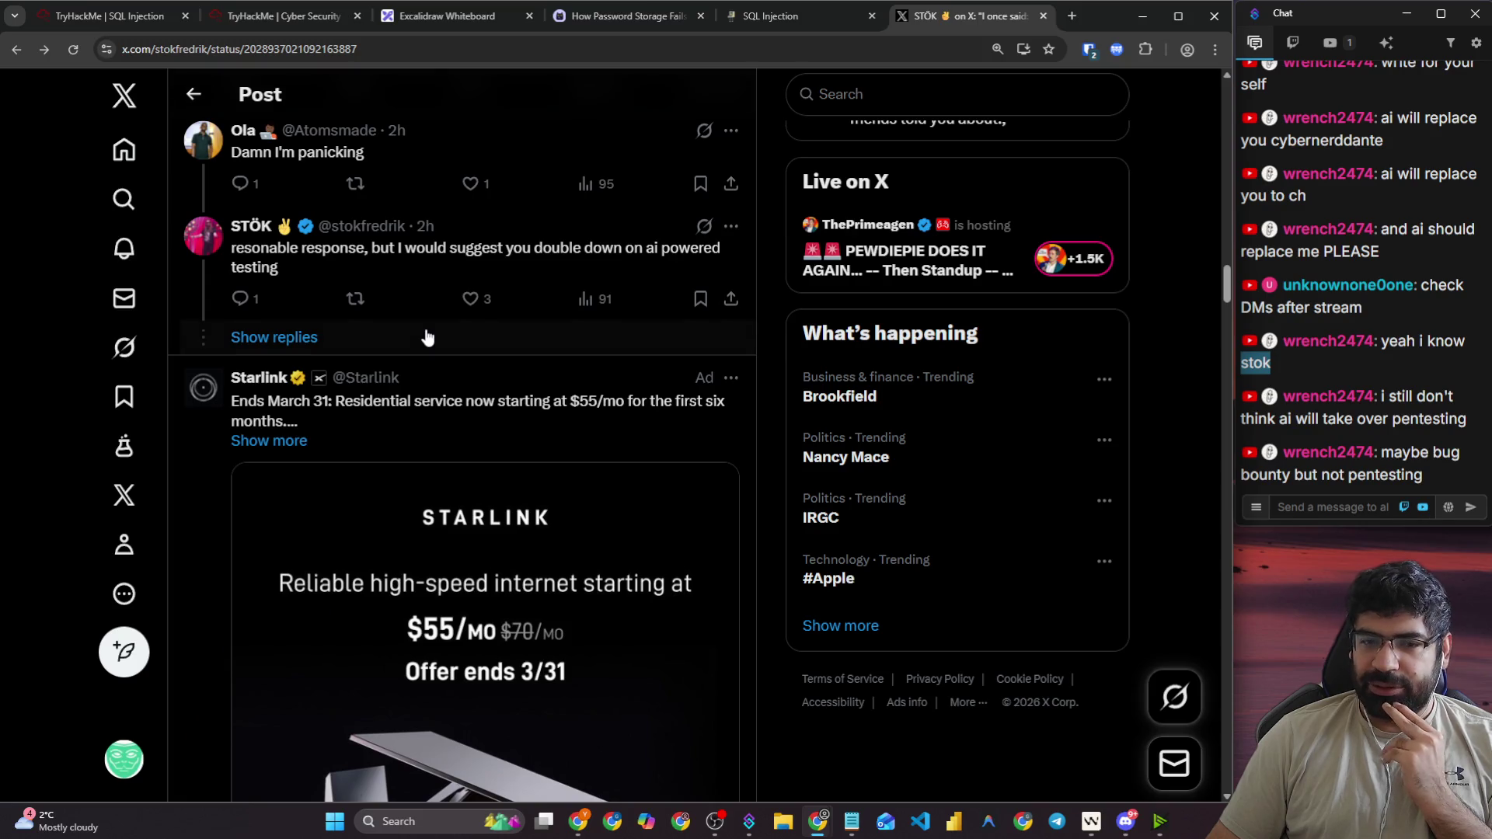
scroll(427, 337, "down", 4)
scroll(781, 465, "up", 1)
scroll(736, 506, "down", 3)
scroll(736, 506, "down", 1)
scroll(735, 505, "down", 1)
scroll(761, 511, "down", 3)
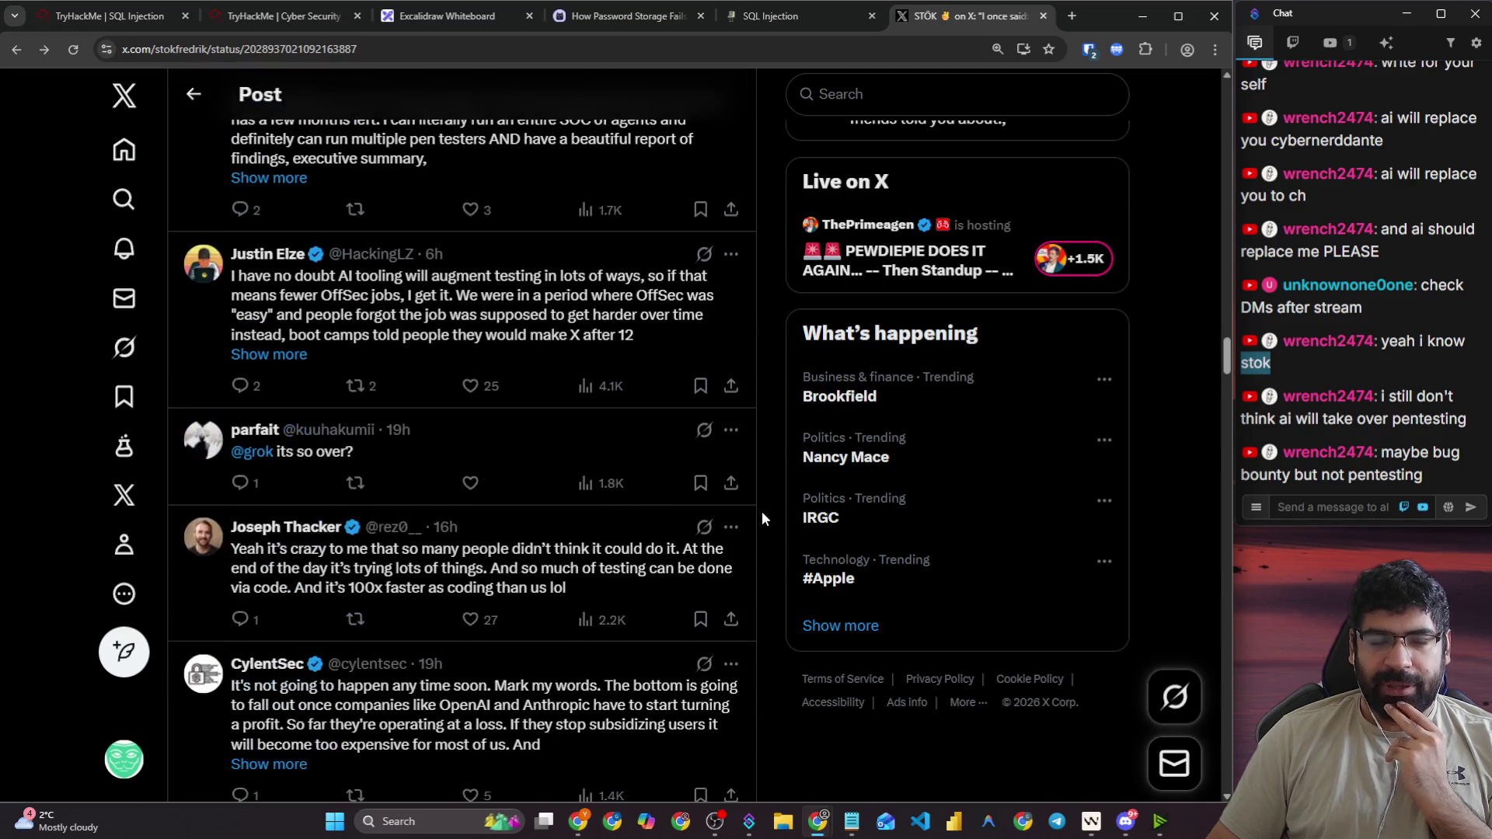
scroll(762, 510, "down", 3)
mouse_move(1358, 330)
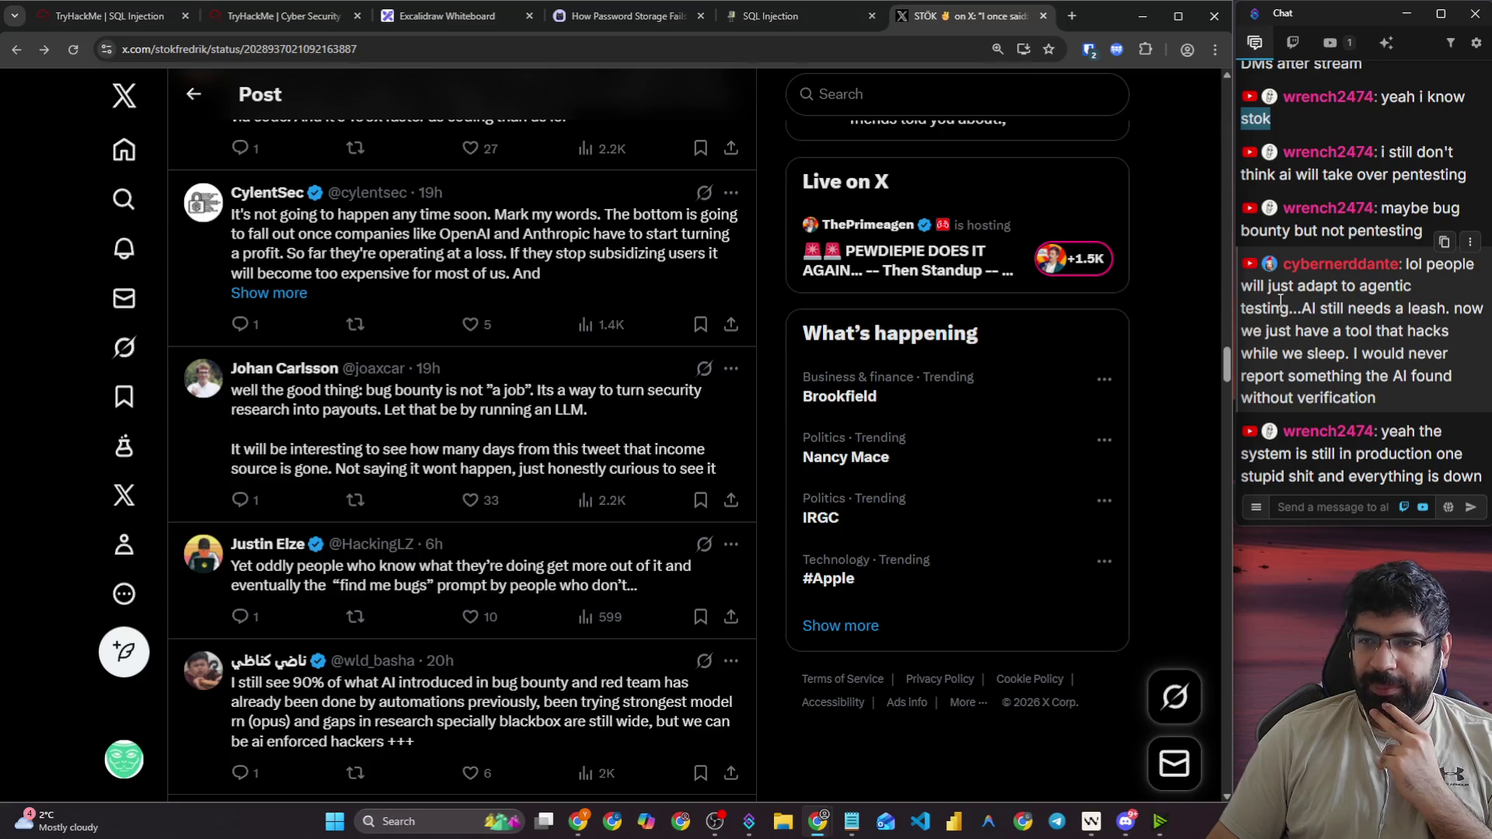
- Highlight chat messages about agentic testing, production systems and AI evasion, then go back to STÖK's profile feed
left_click_drag(1269, 286, 1384, 309)
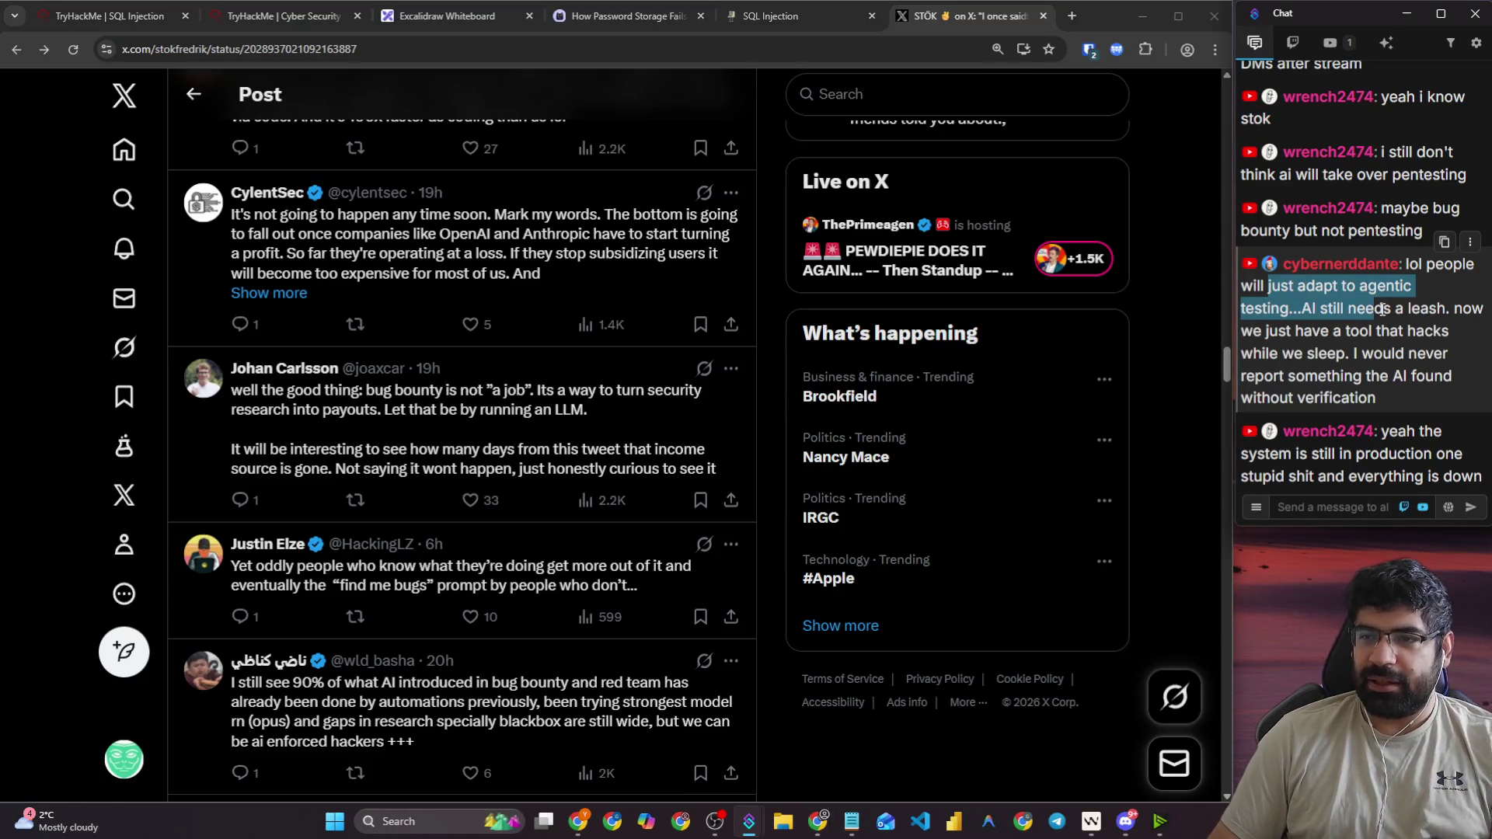
left_click(1382, 325)
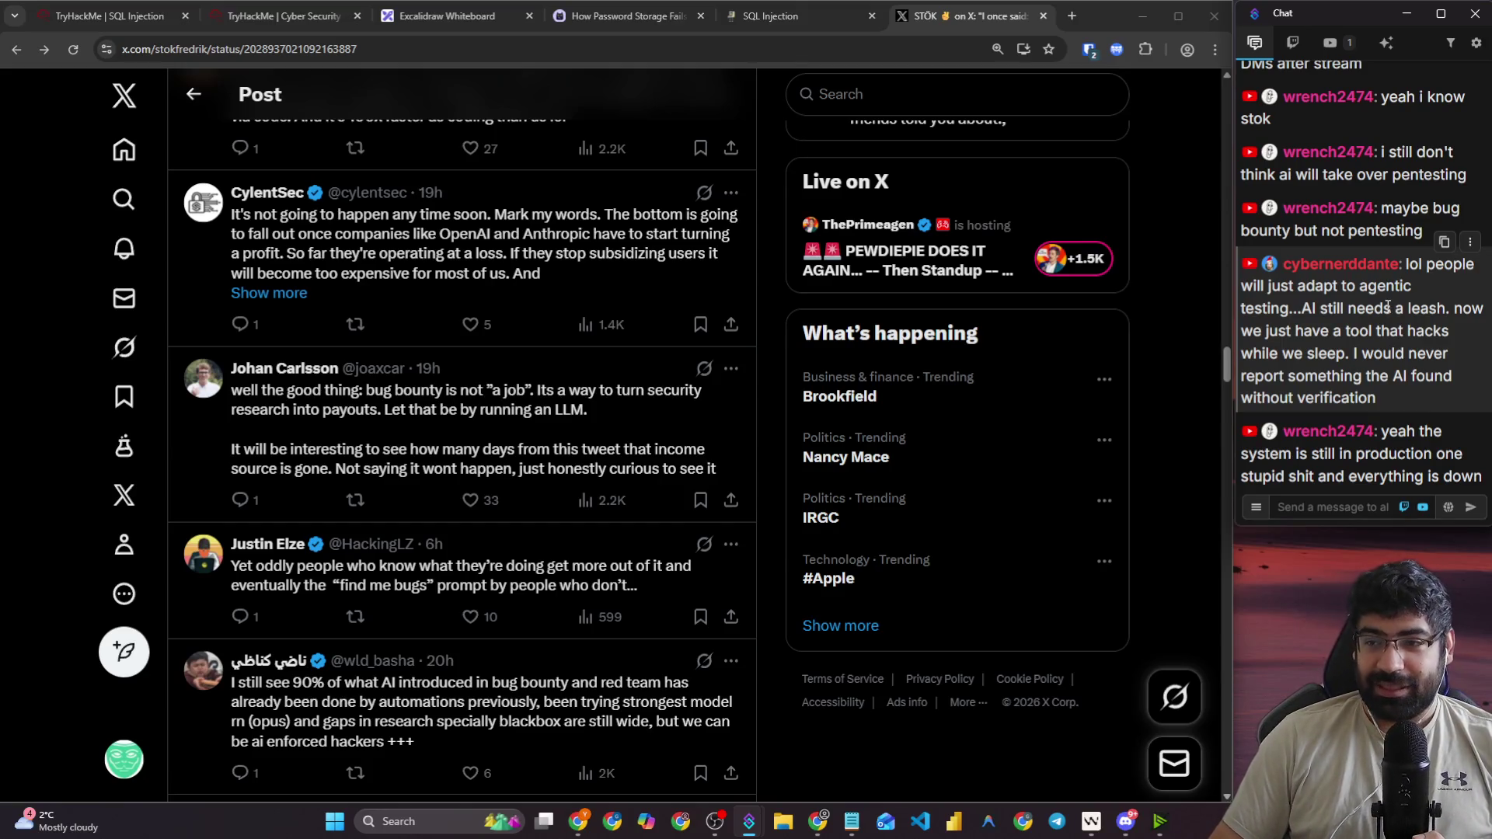
mouse_move(1250, 332)
left_mouse_down()
mouse_move(1445, 281)
mouse_move(1377, 344)
left_mouse_up()
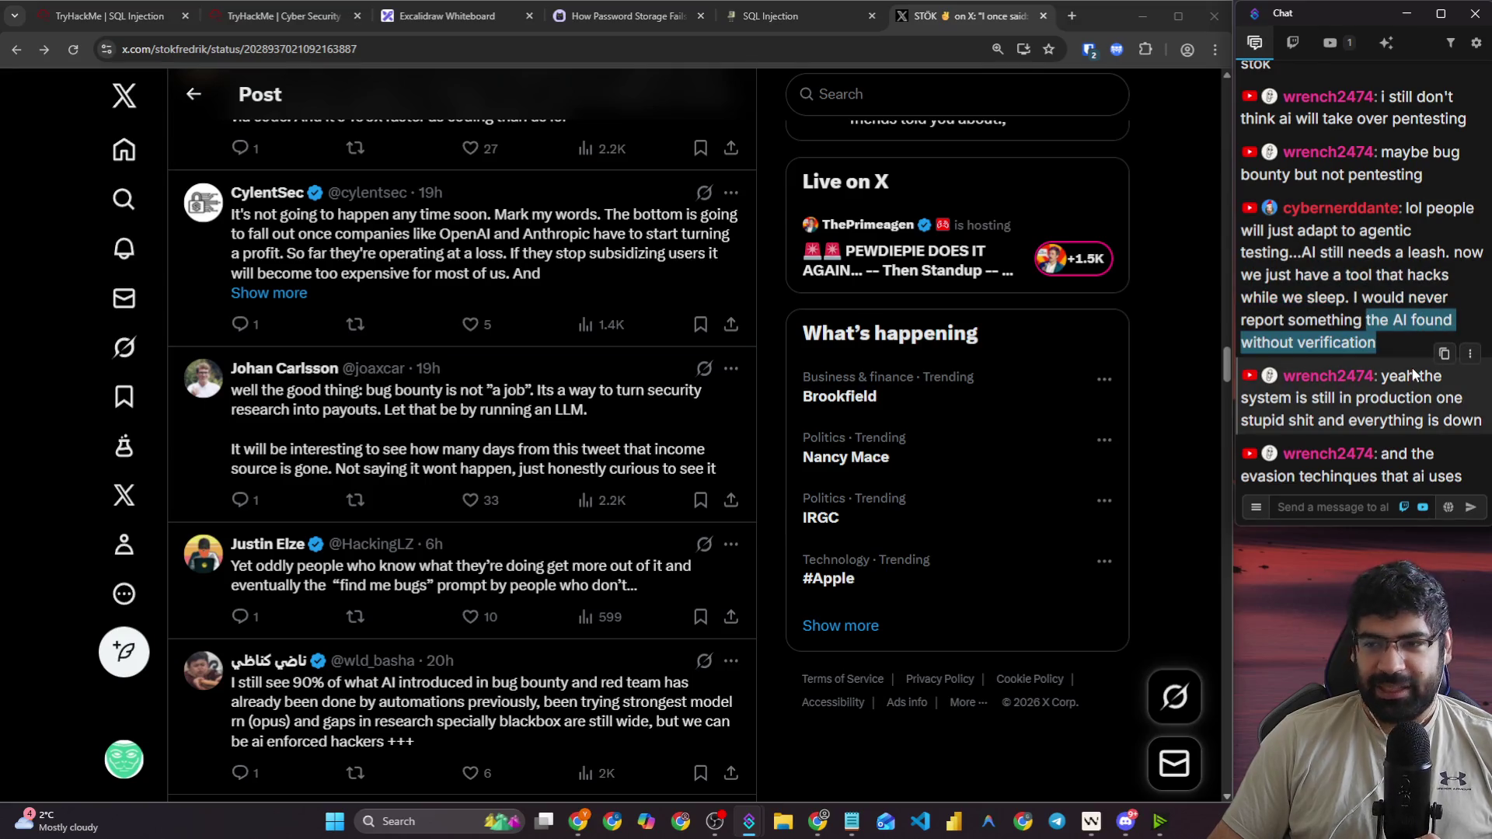
left_click_drag(1380, 376, 1435, 395)
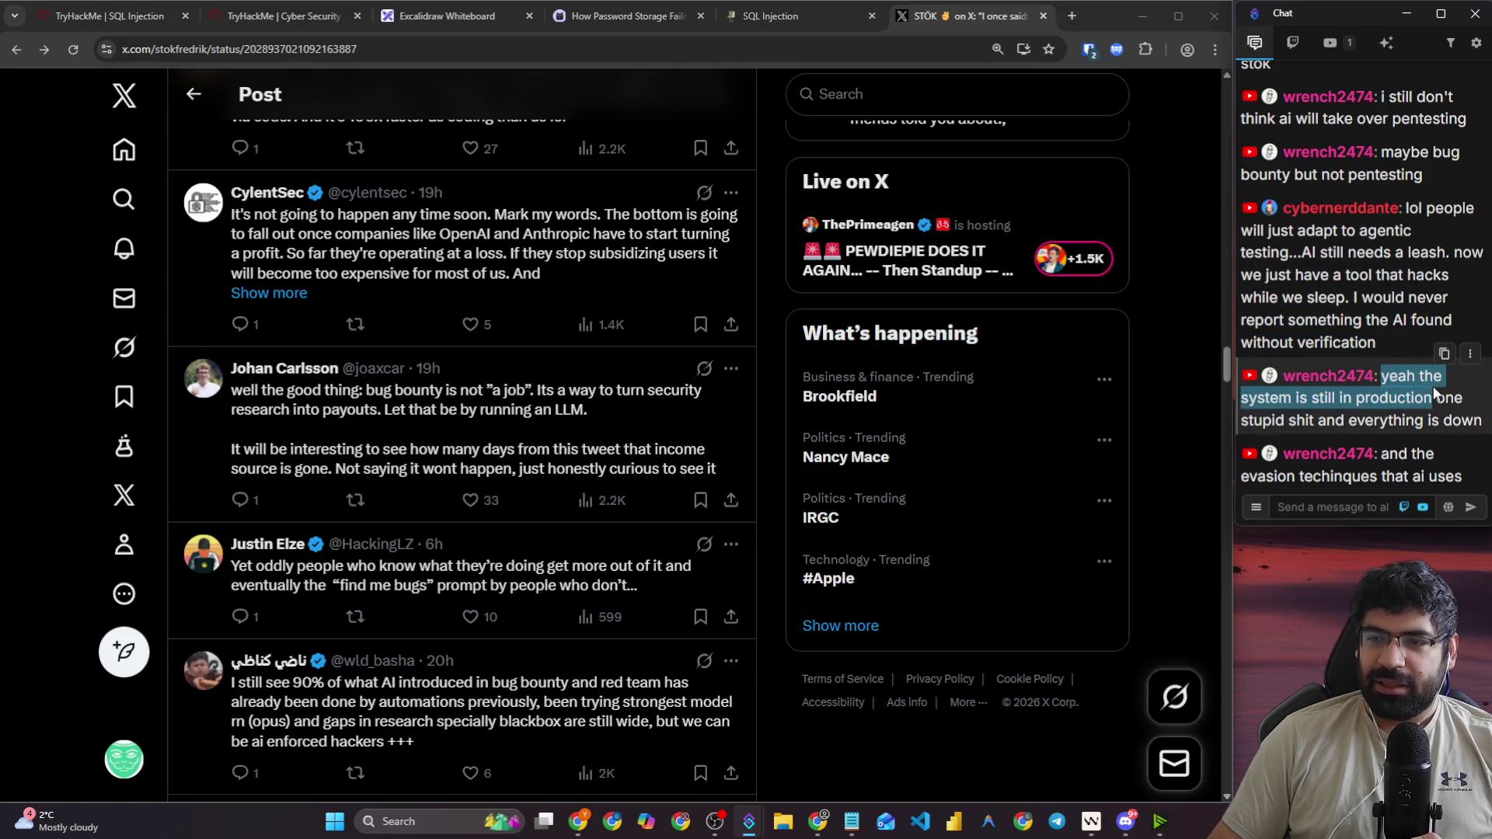
left_click_drag(1261, 422, 1478, 422)
left_click(1385, 454)
left_click_drag(1384, 455, 1477, 479)
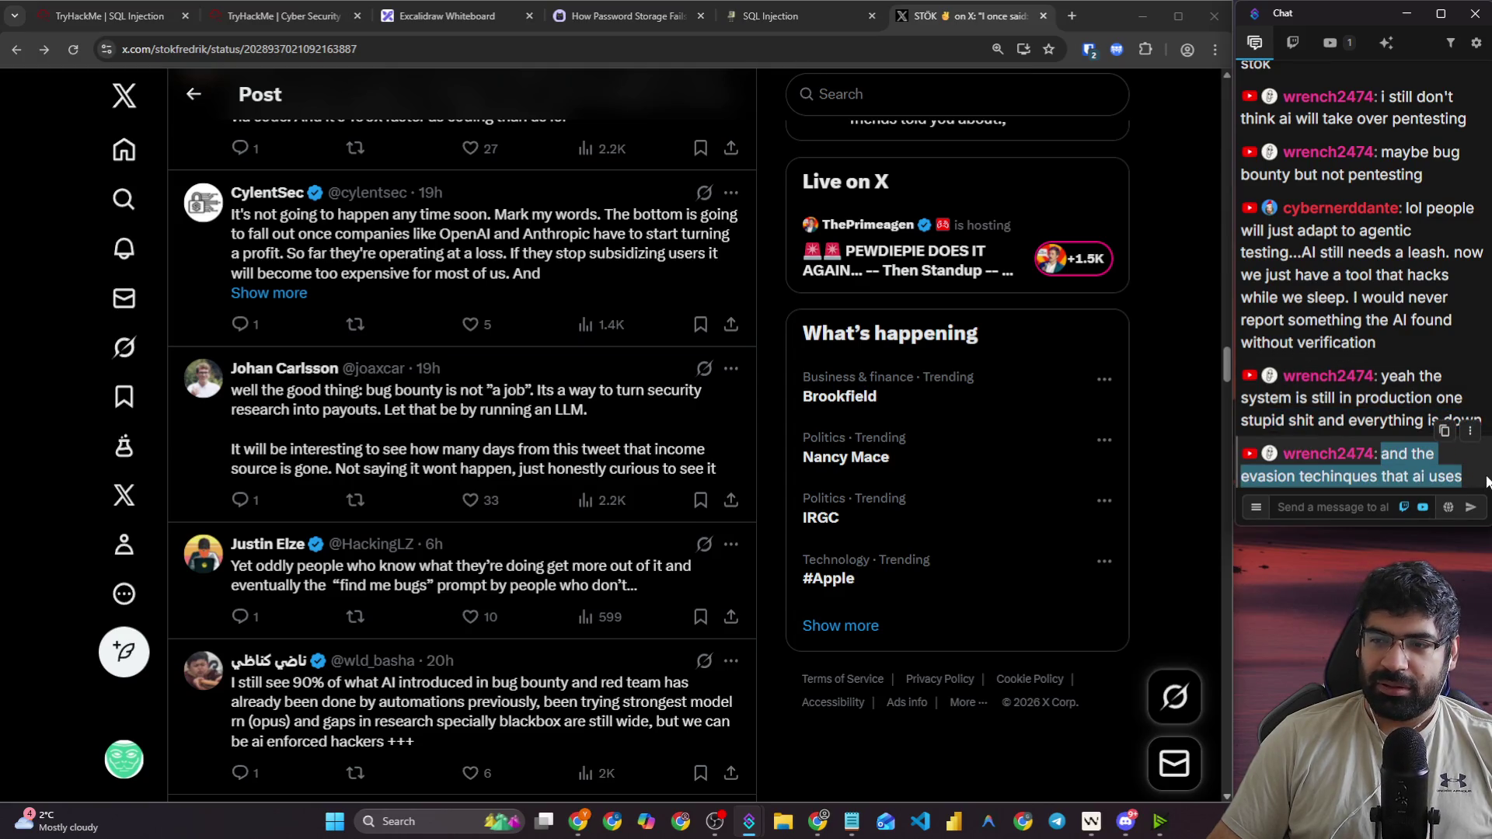
left_click(1358, 511)
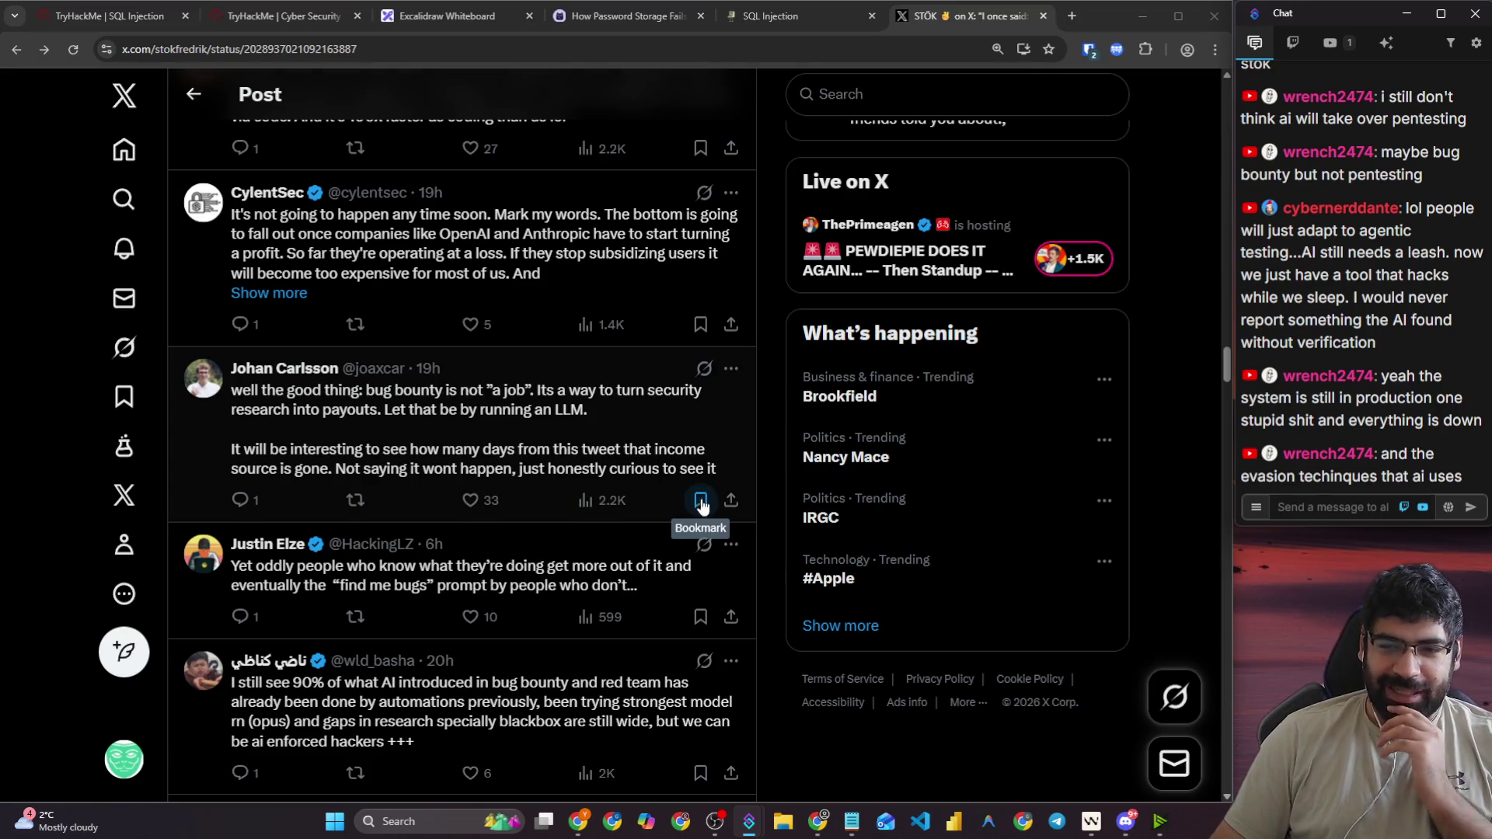
scroll(699, 502, "down", 5)
scroll(700, 502, "down", 6)
scroll(701, 510, "up", 2)
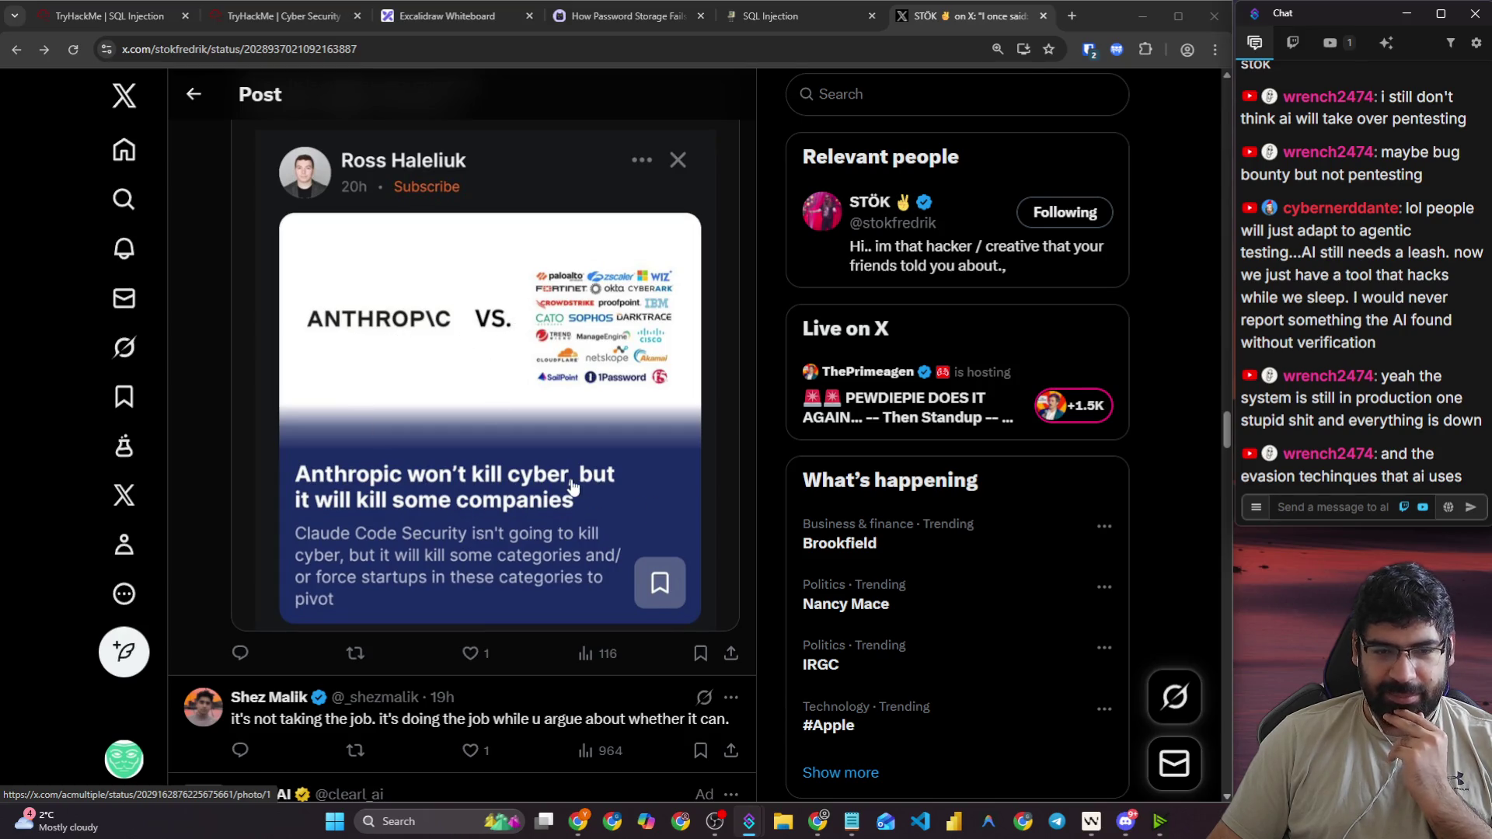
scroll(591, 500, "down", 3)
scroll(426, 421, "down", 4)
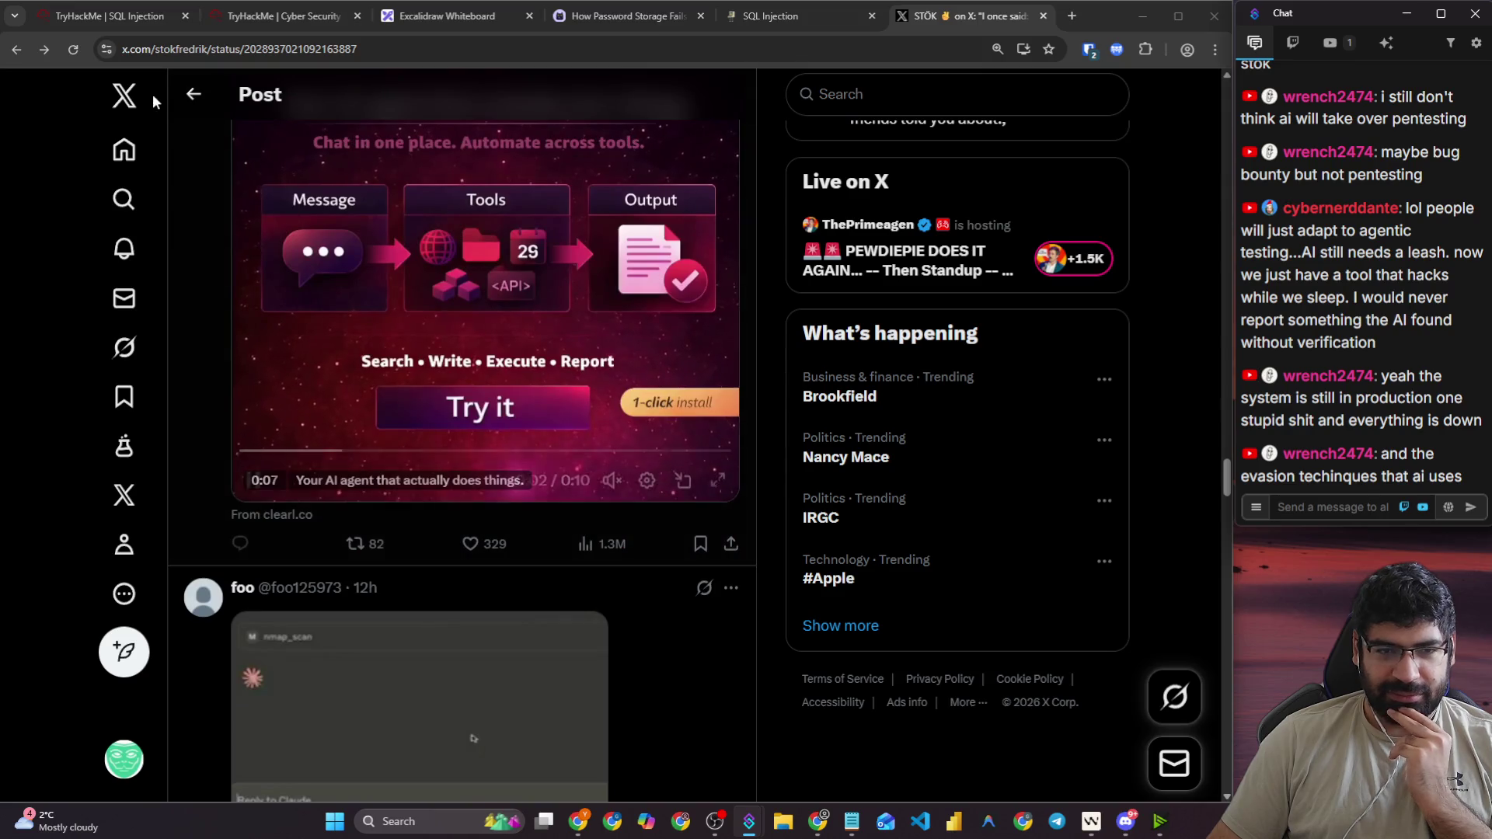
left_click(17, 49)
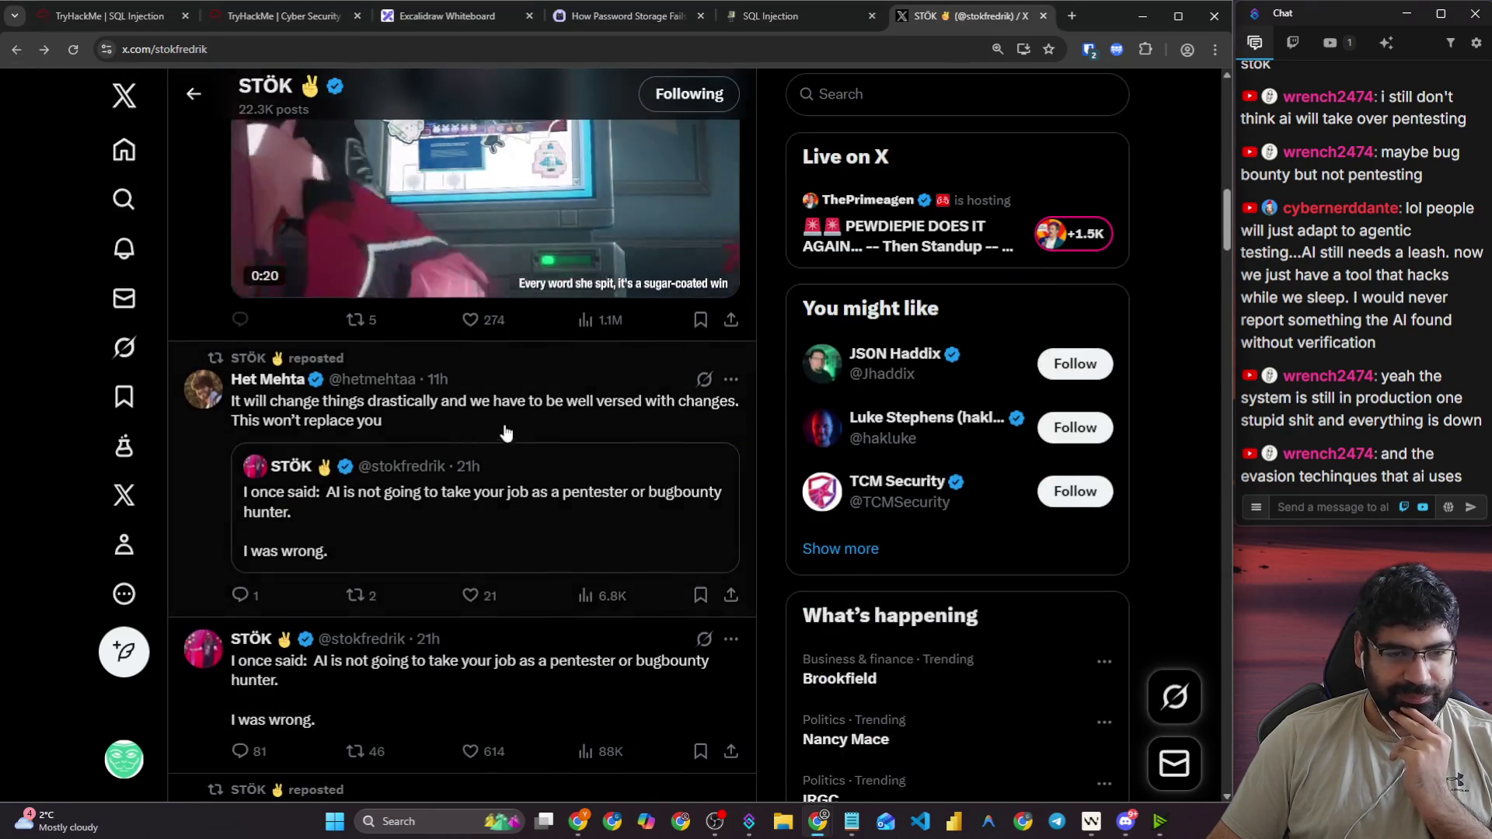
scroll(502, 427, "down", 3)
scroll(508, 427, "down", 3)
scroll(513, 429, "down", 3)
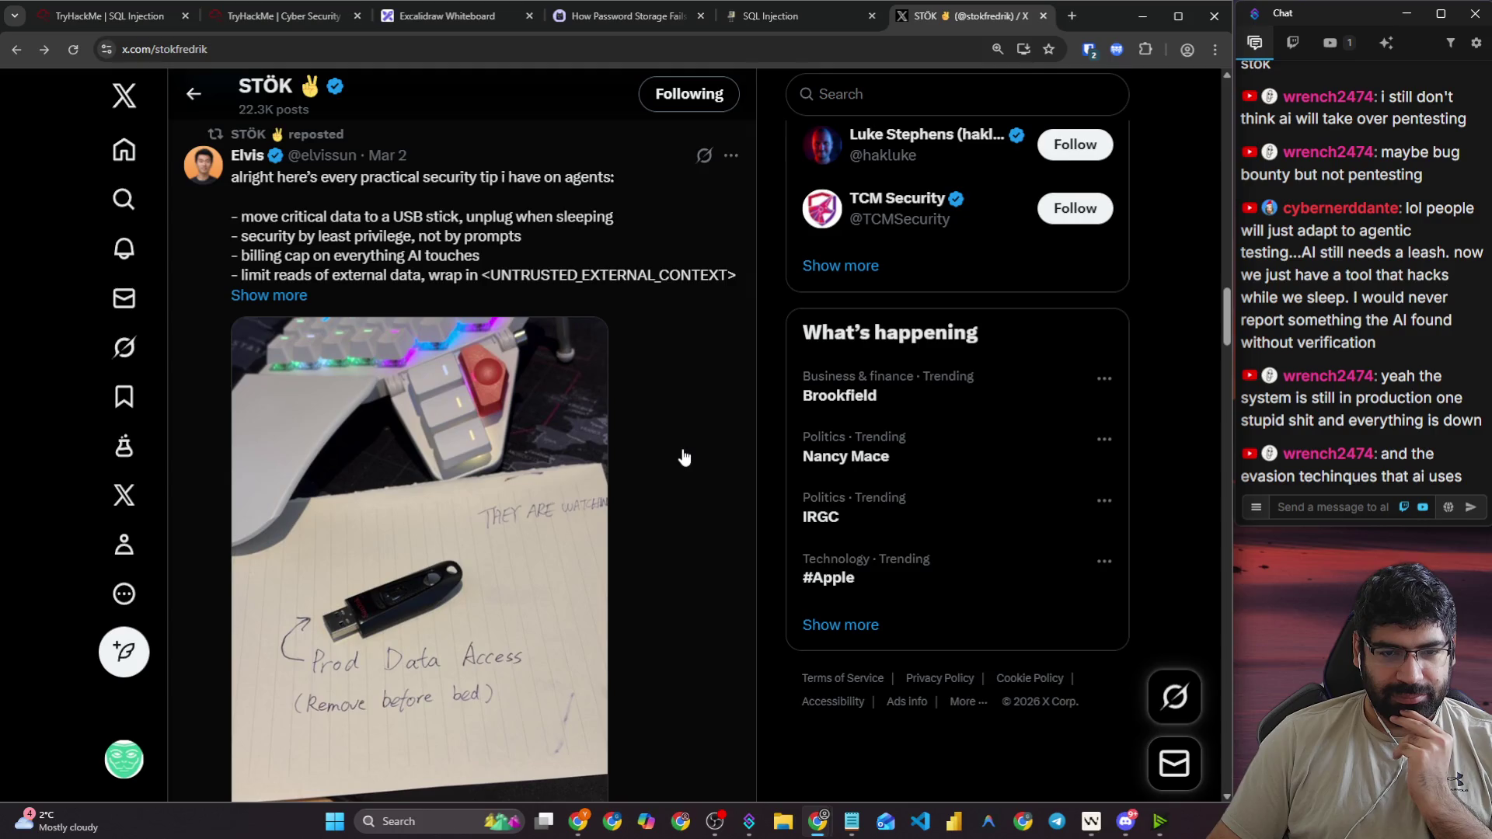
scroll(685, 457, "down", 4)
scroll(684, 457, "down", 2)
scroll(684, 457, "down", 4)
scroll(684, 456, "down", 4)
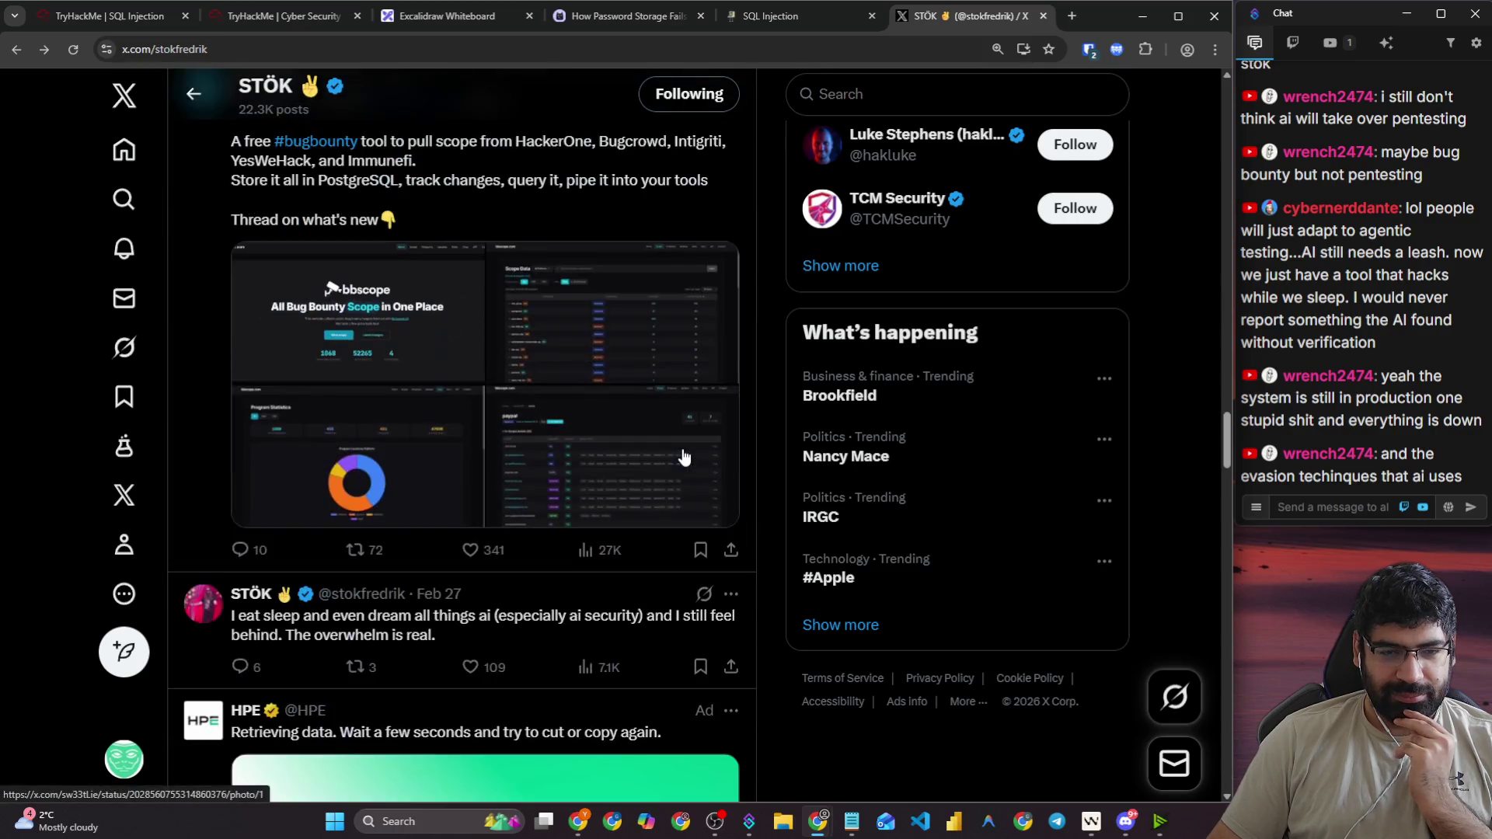
scroll(684, 457, "down", 3)
scroll(684, 457, "down", 4)
scroll(685, 457, "down", 4)
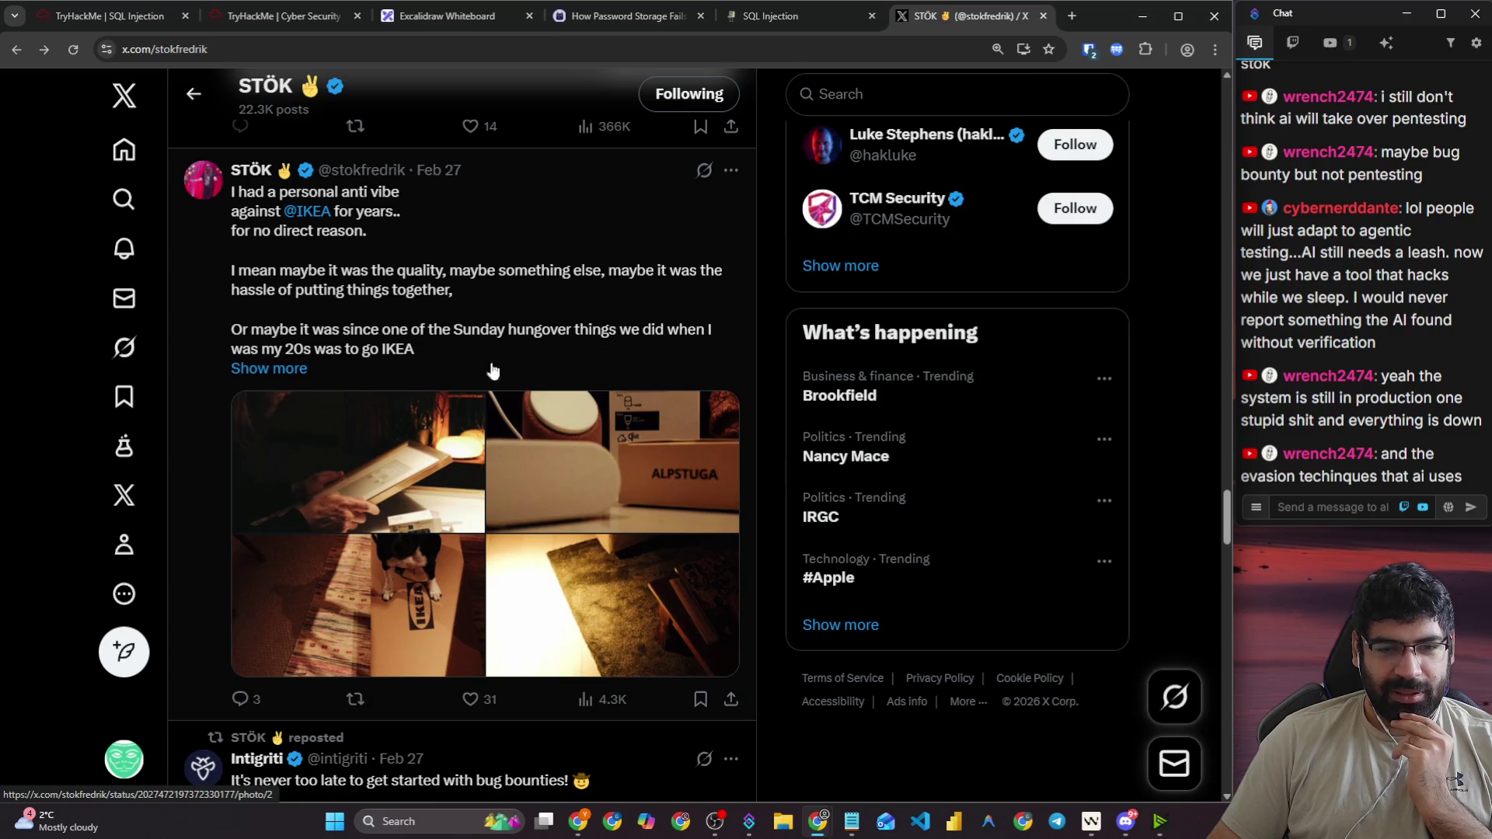
- Open X's Explore page and view posts for the #Apple trend
left_click(176, 97)
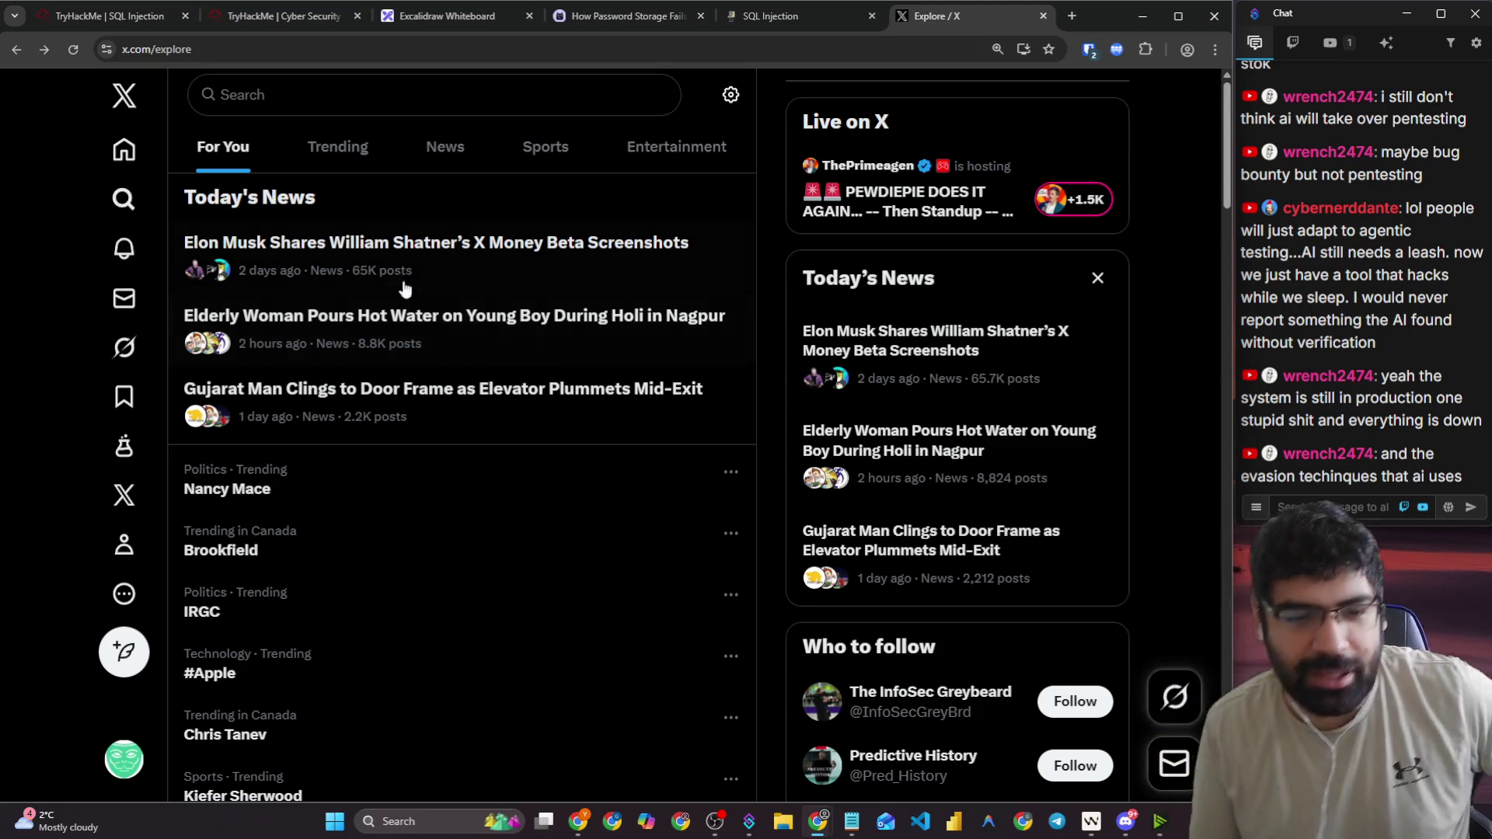
left_click(186, 687)
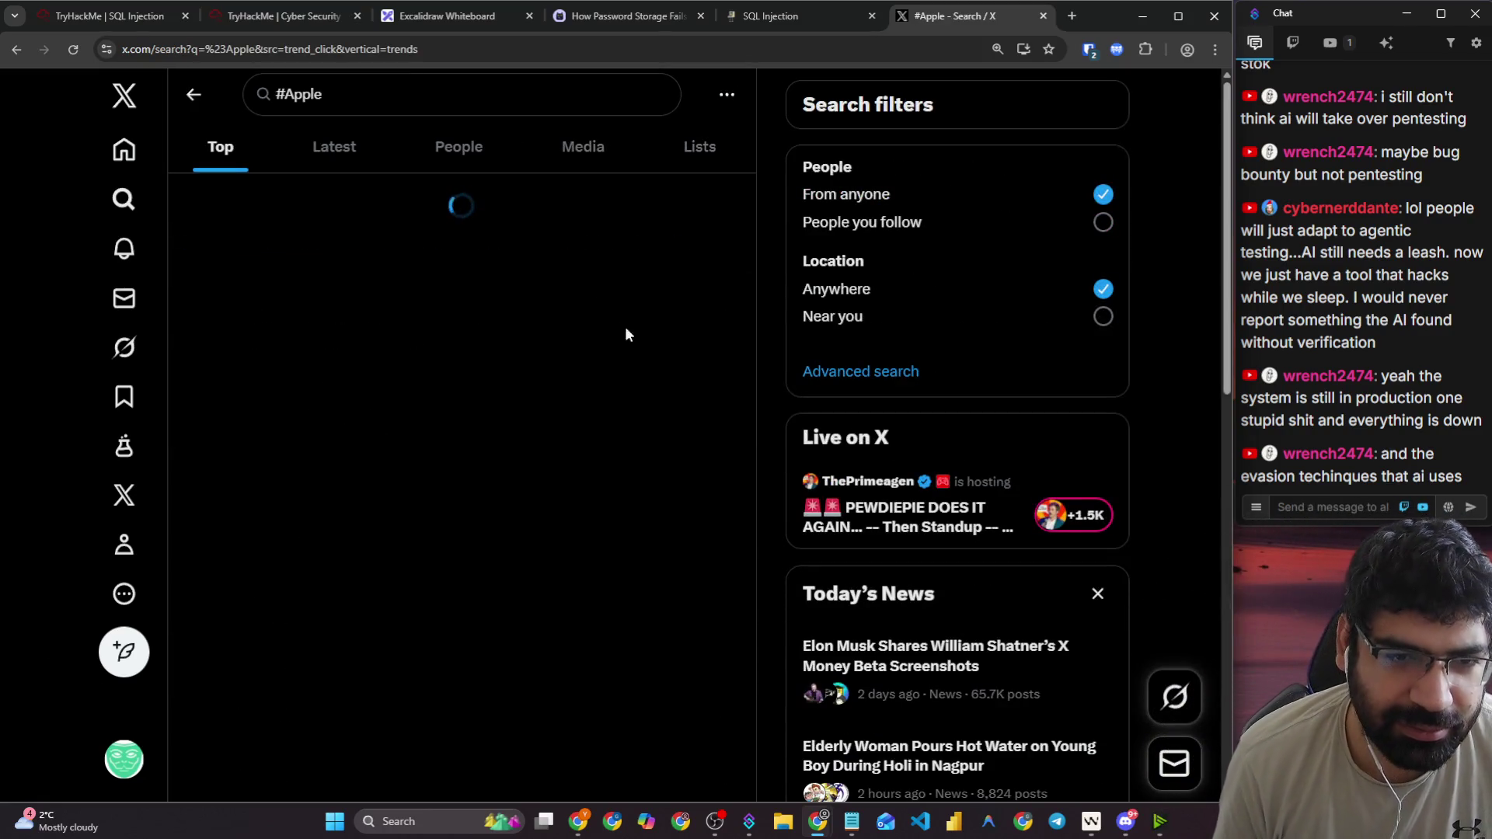
scroll(542, 317, "down", 4)
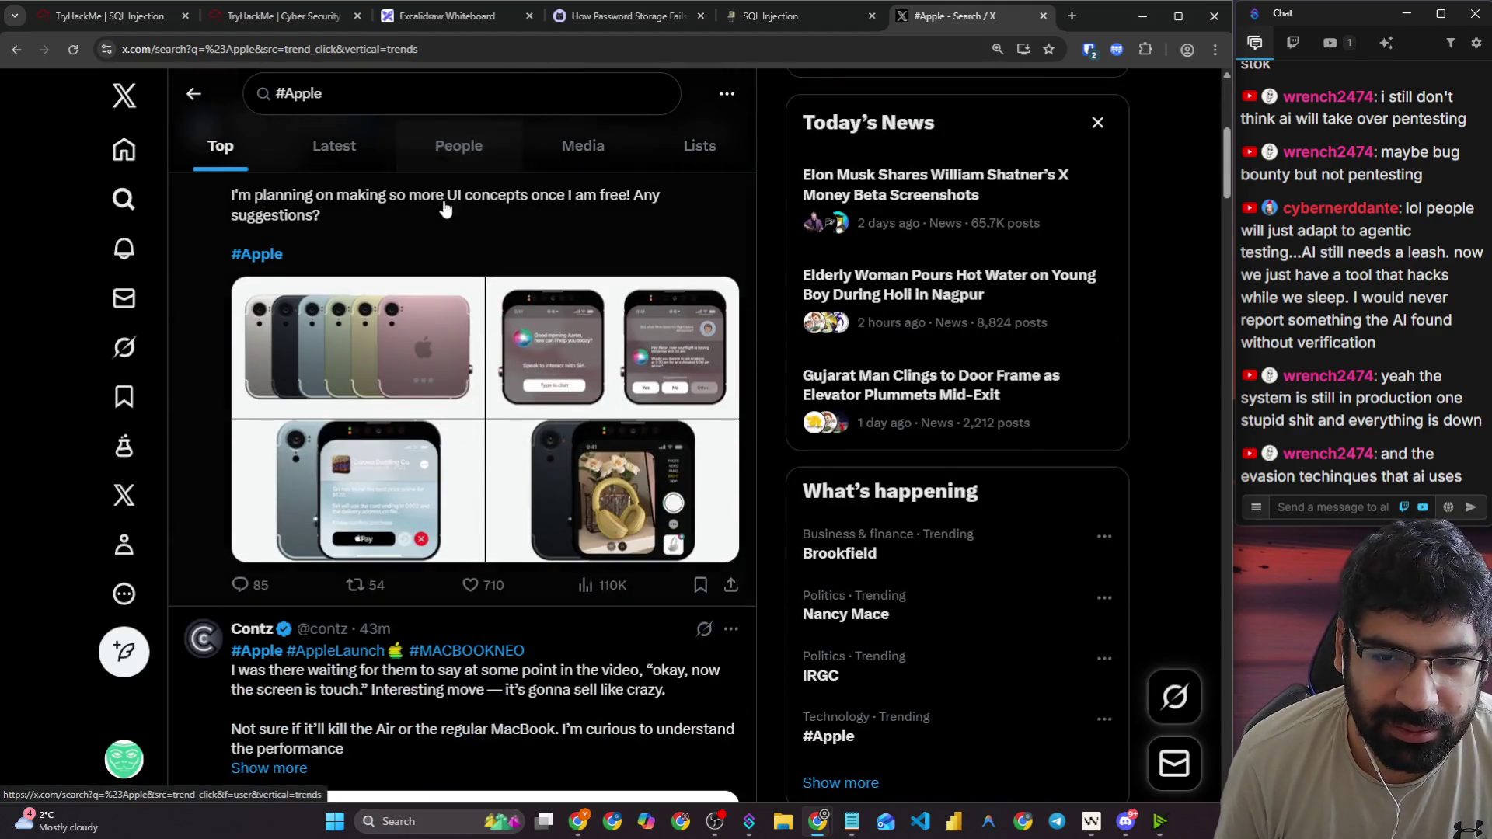
scroll(682, 400, "up", 2)
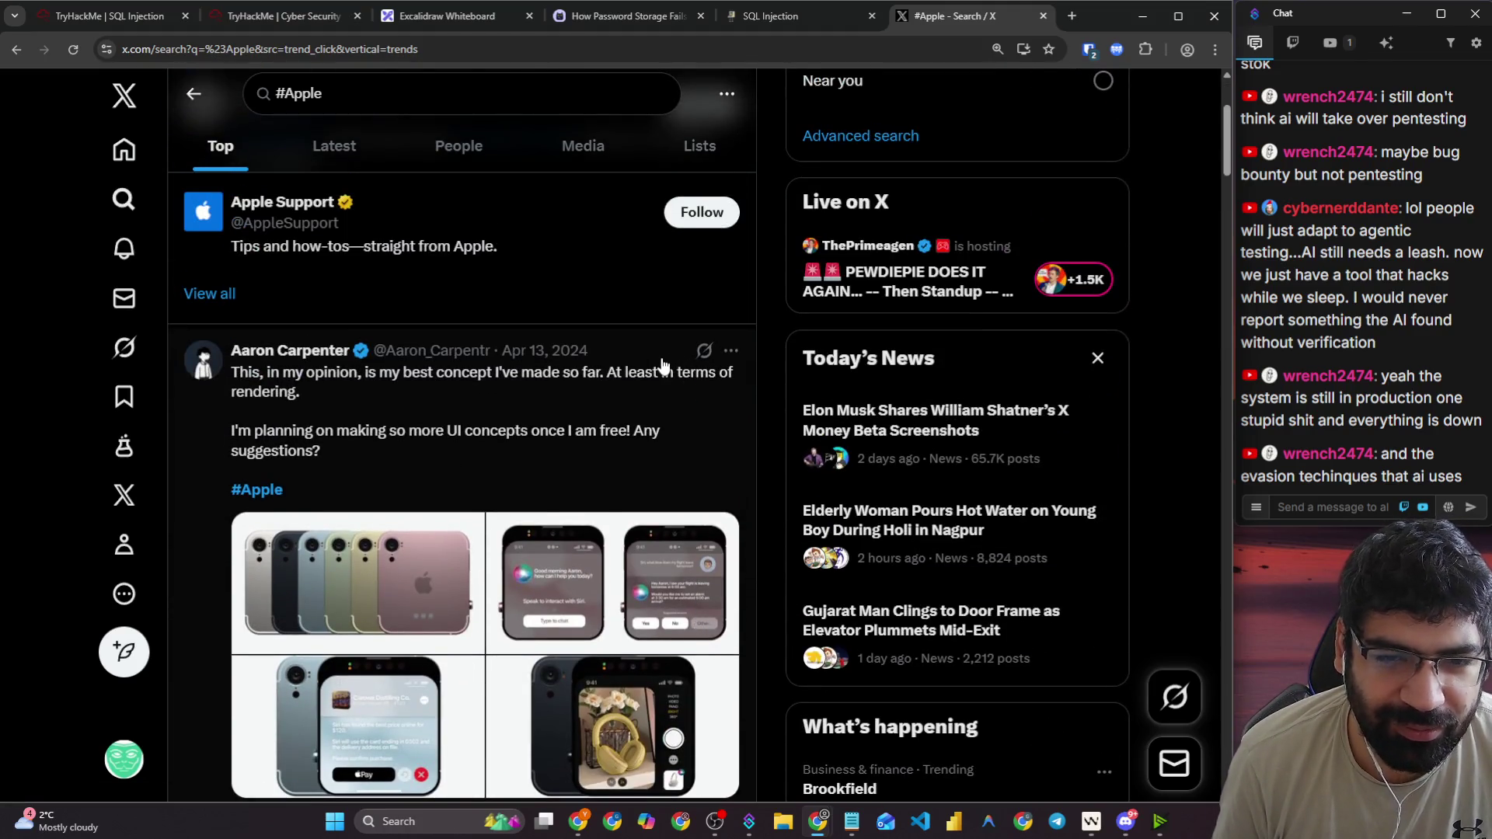
scroll(662, 366, "down", 2)
scroll(662, 367, "down", 3)
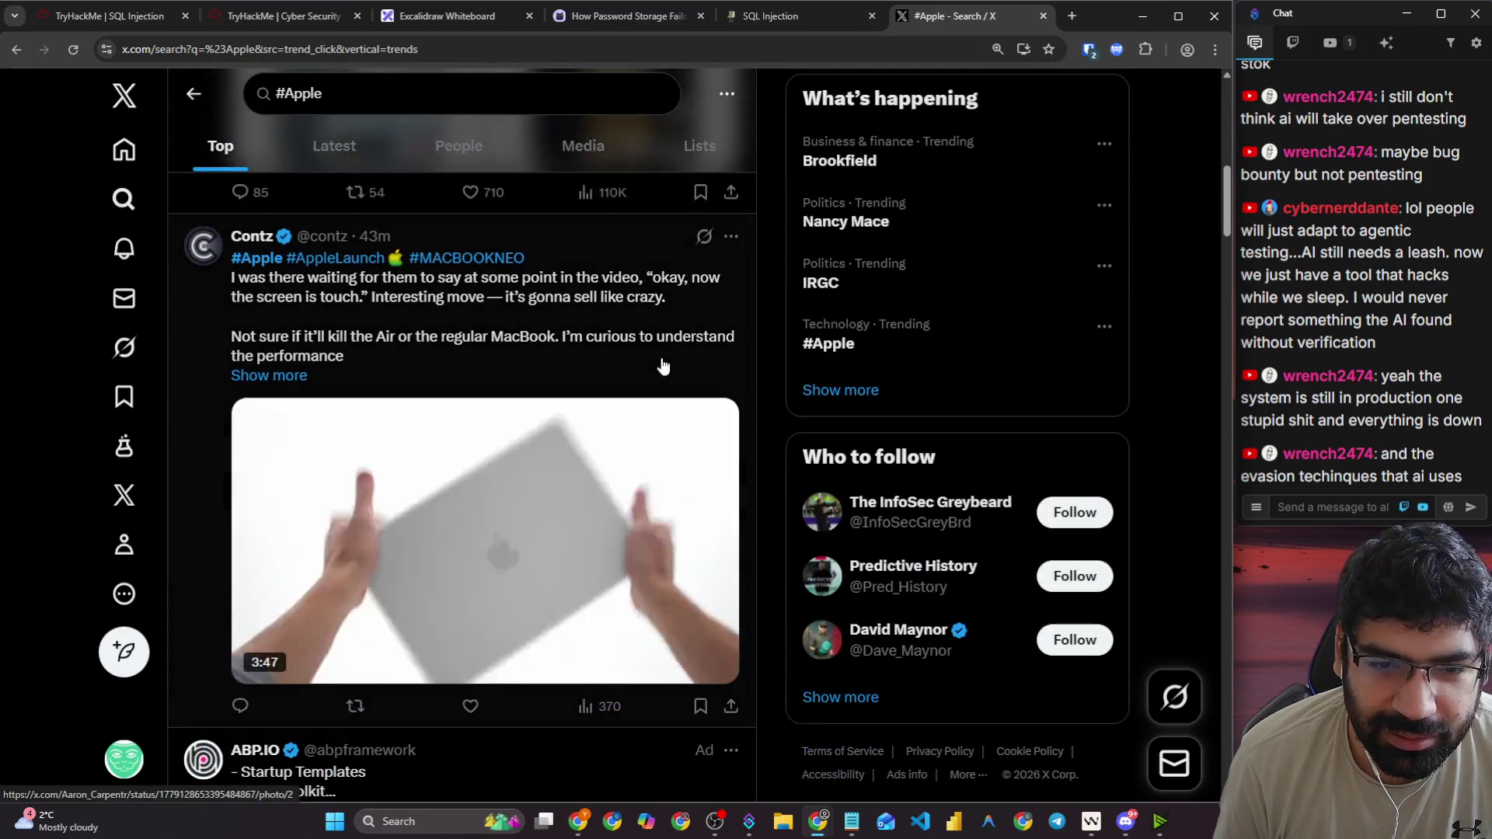
scroll(660, 367, "down", 4)
scroll(664, 367, "down", 2)
scroll(653, 371, "down", 2)
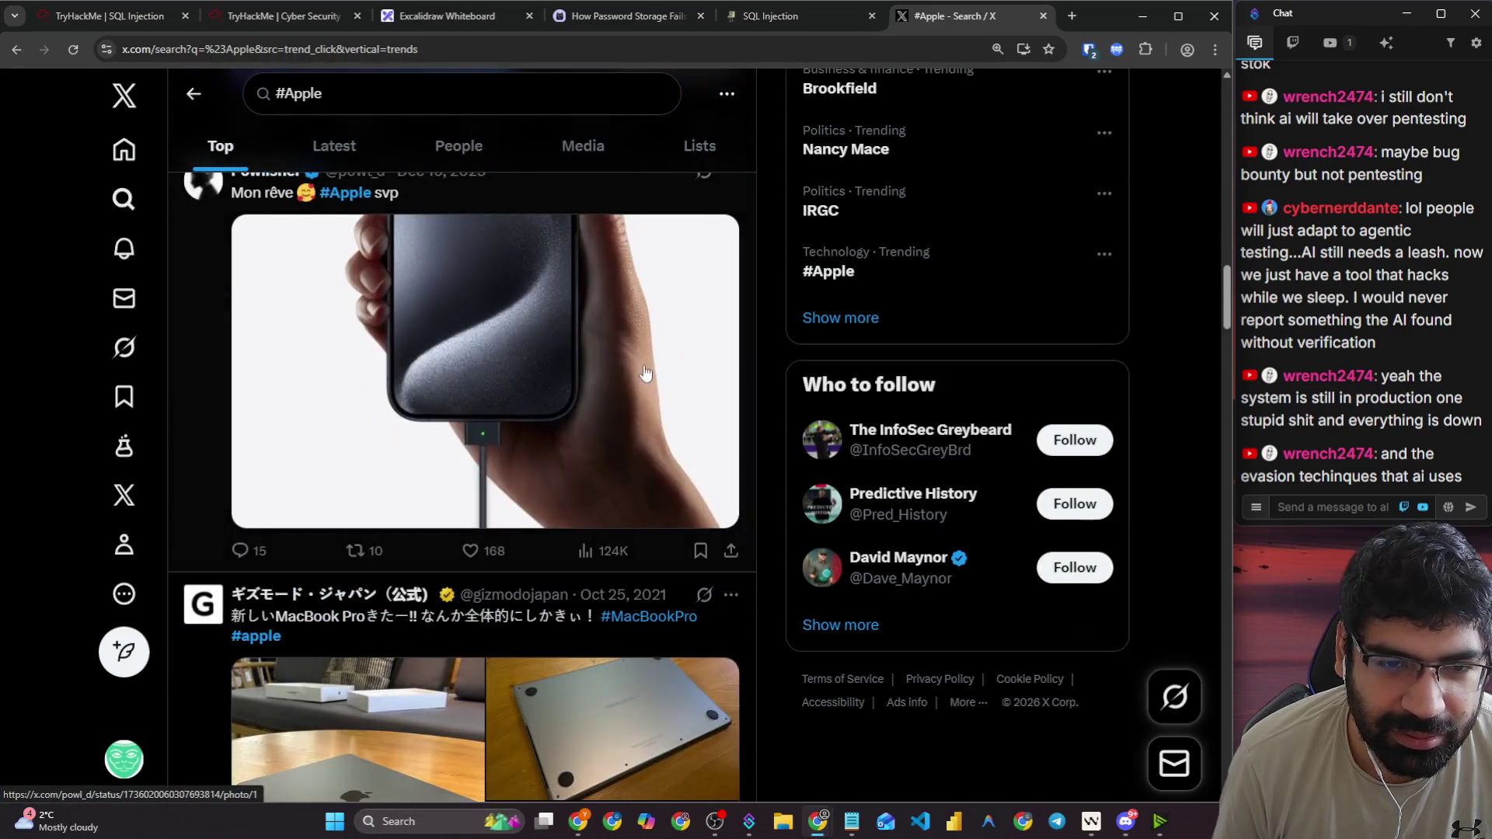
scroll(471, 374, "down", 4)
scroll(460, 382, "up", 4)
scroll(461, 382, "up", 4)
scroll(461, 383, "up", 4)
scroll(460, 383, "up", 4)
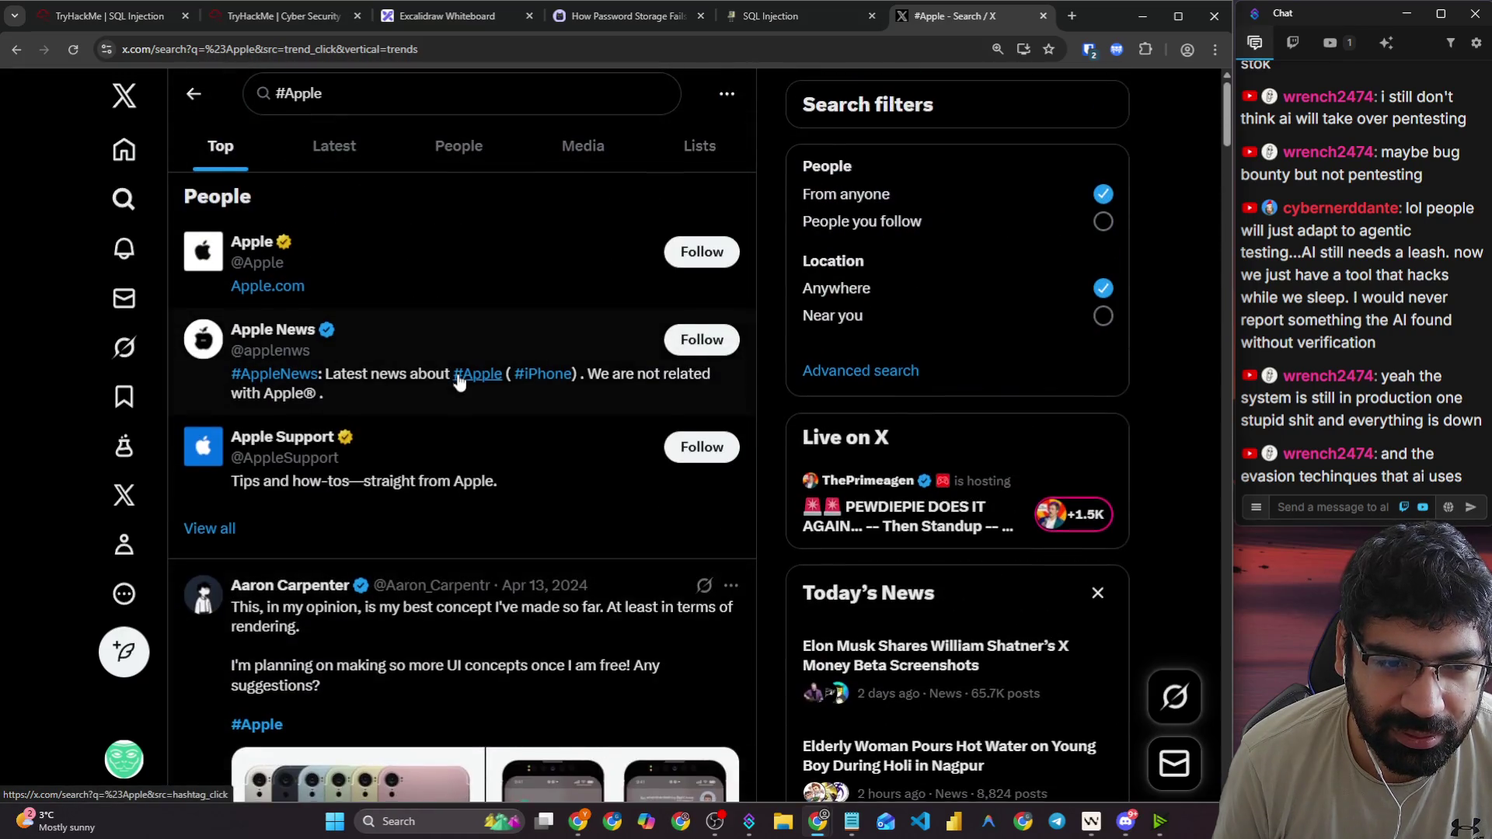
scroll(461, 382, "down", 3)
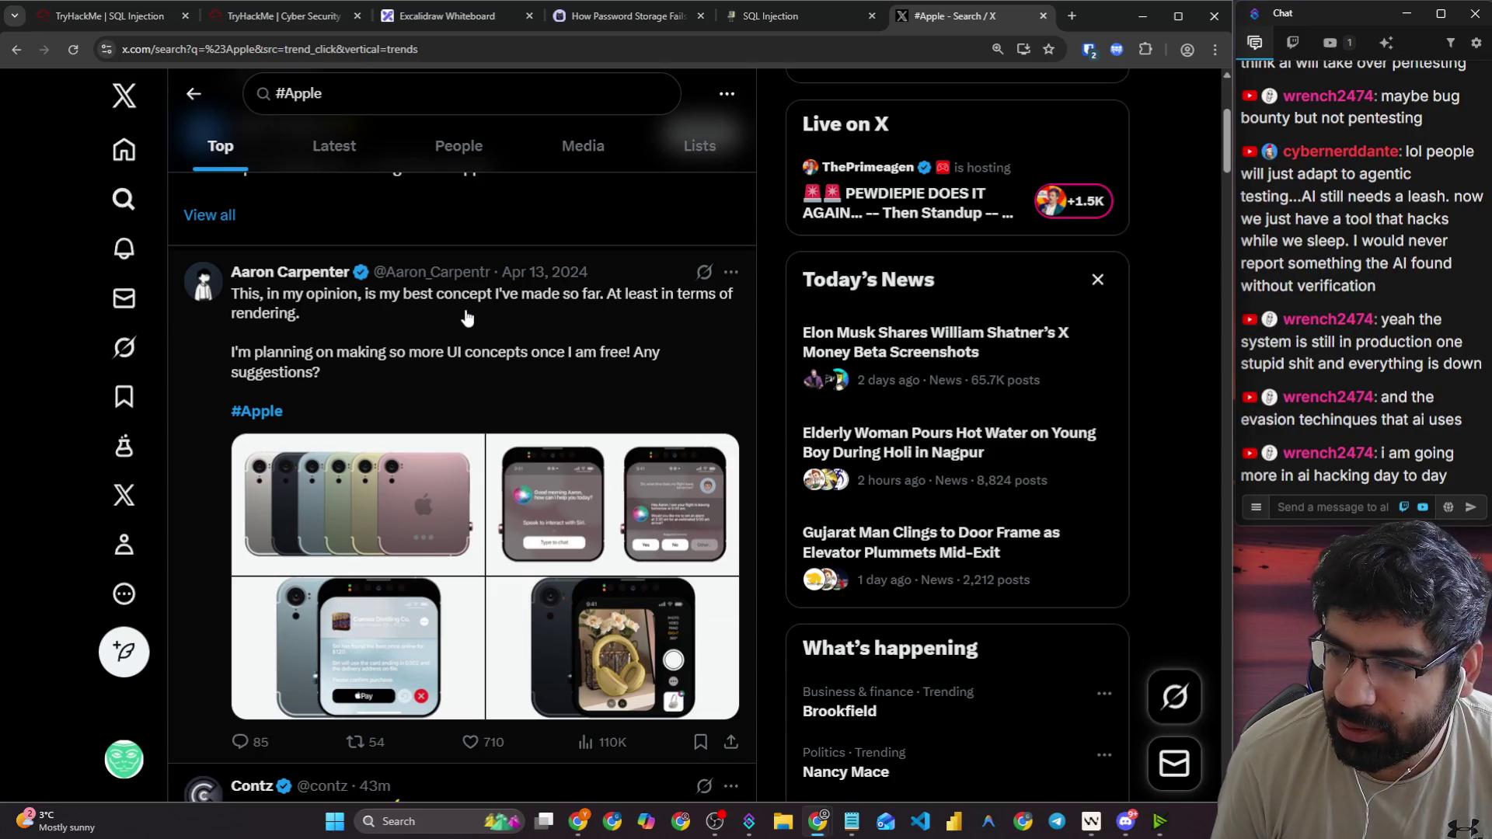
scroll(467, 317, "up", 3)
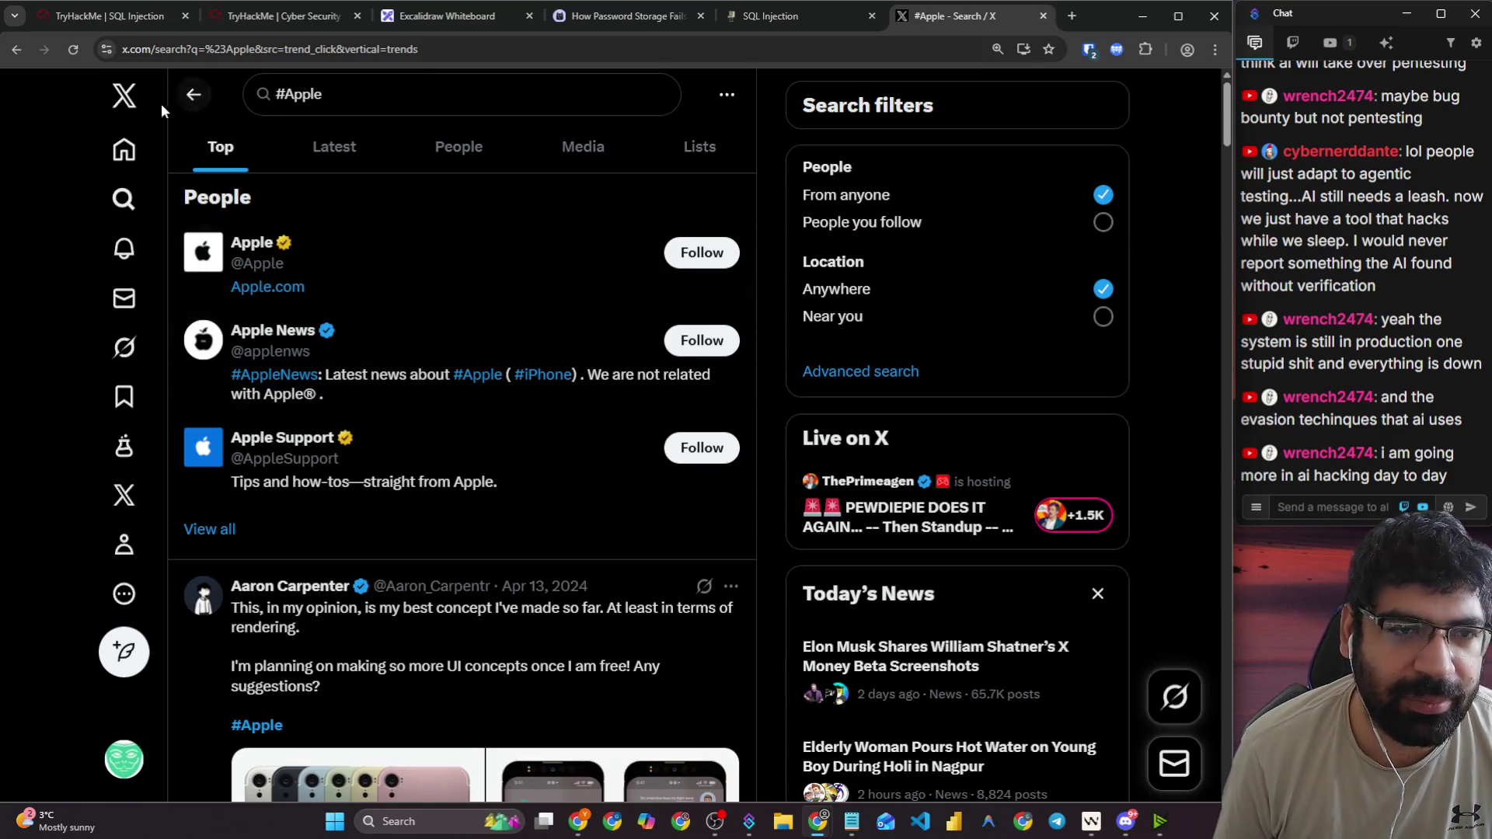
- Toggle #Apple results between Latest and Top, return to Explore, and step back to the Google new tab page
left_click(334, 147)
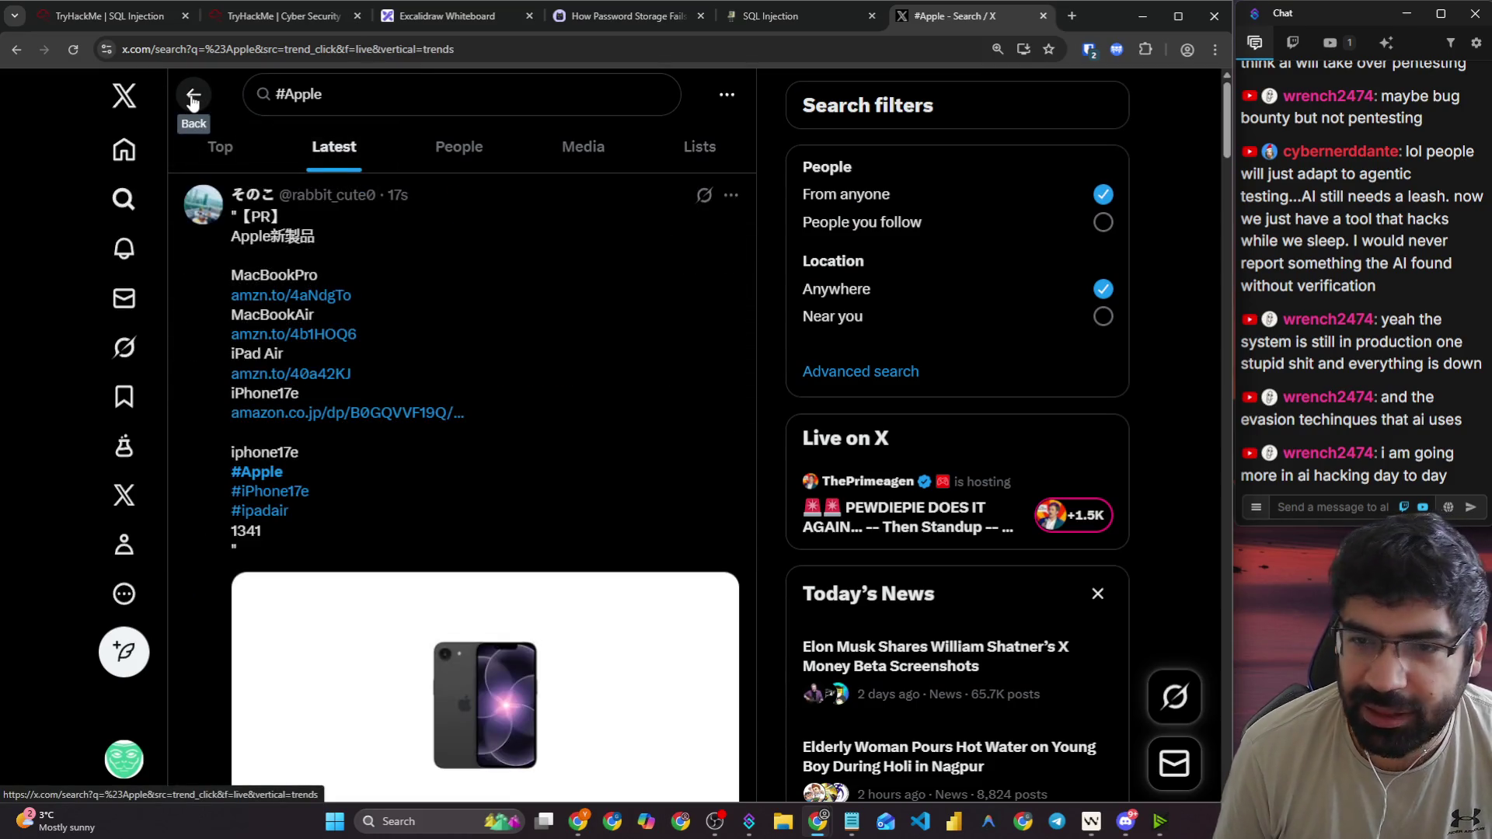
scroll(464, 268, "down", 5)
scroll(464, 266, "down", 4)
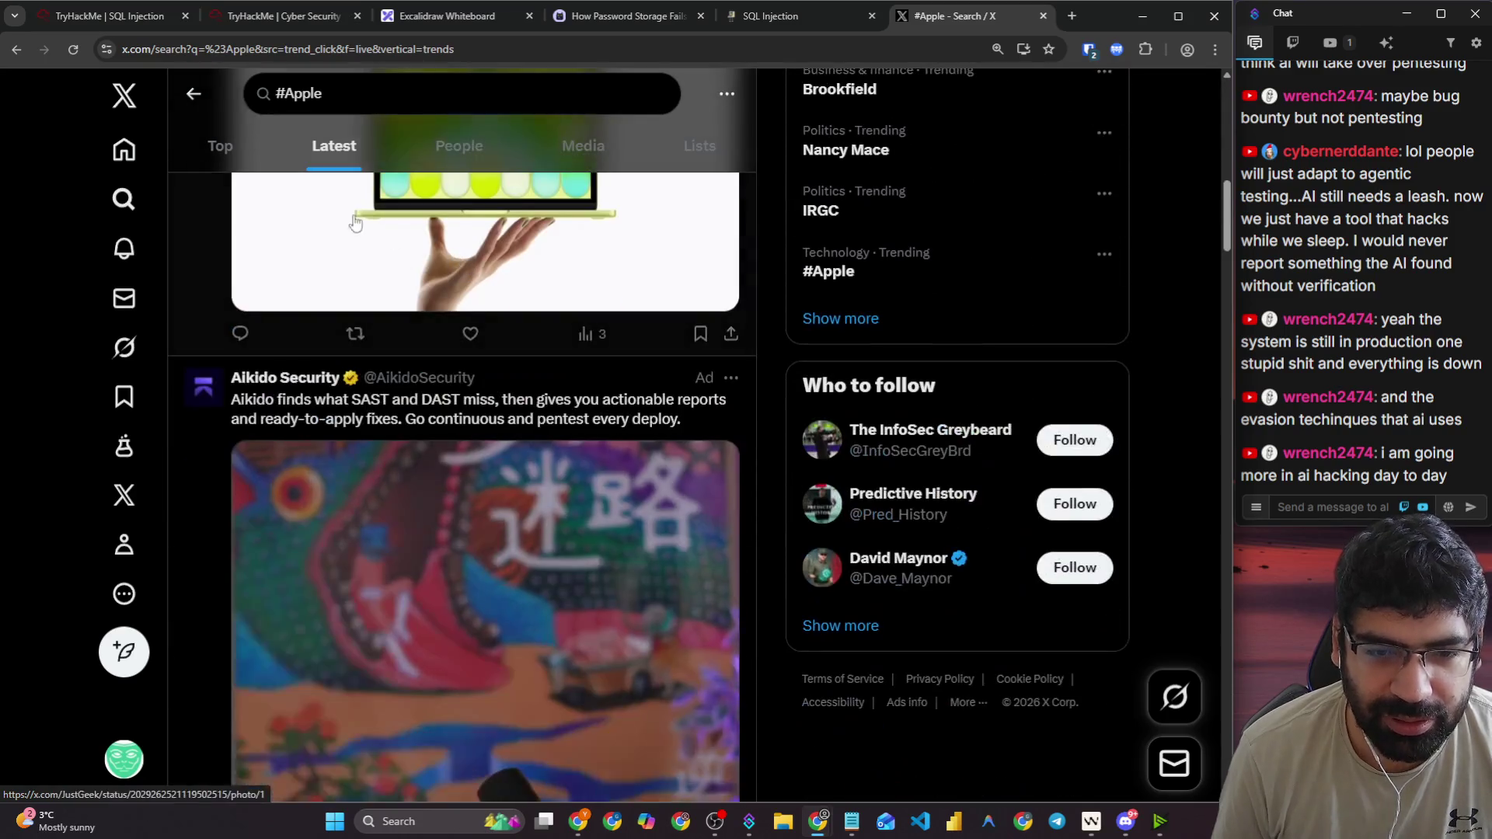
left_click(220, 143)
scroll(261, 241, "down", 3)
scroll(262, 241, "down", 5)
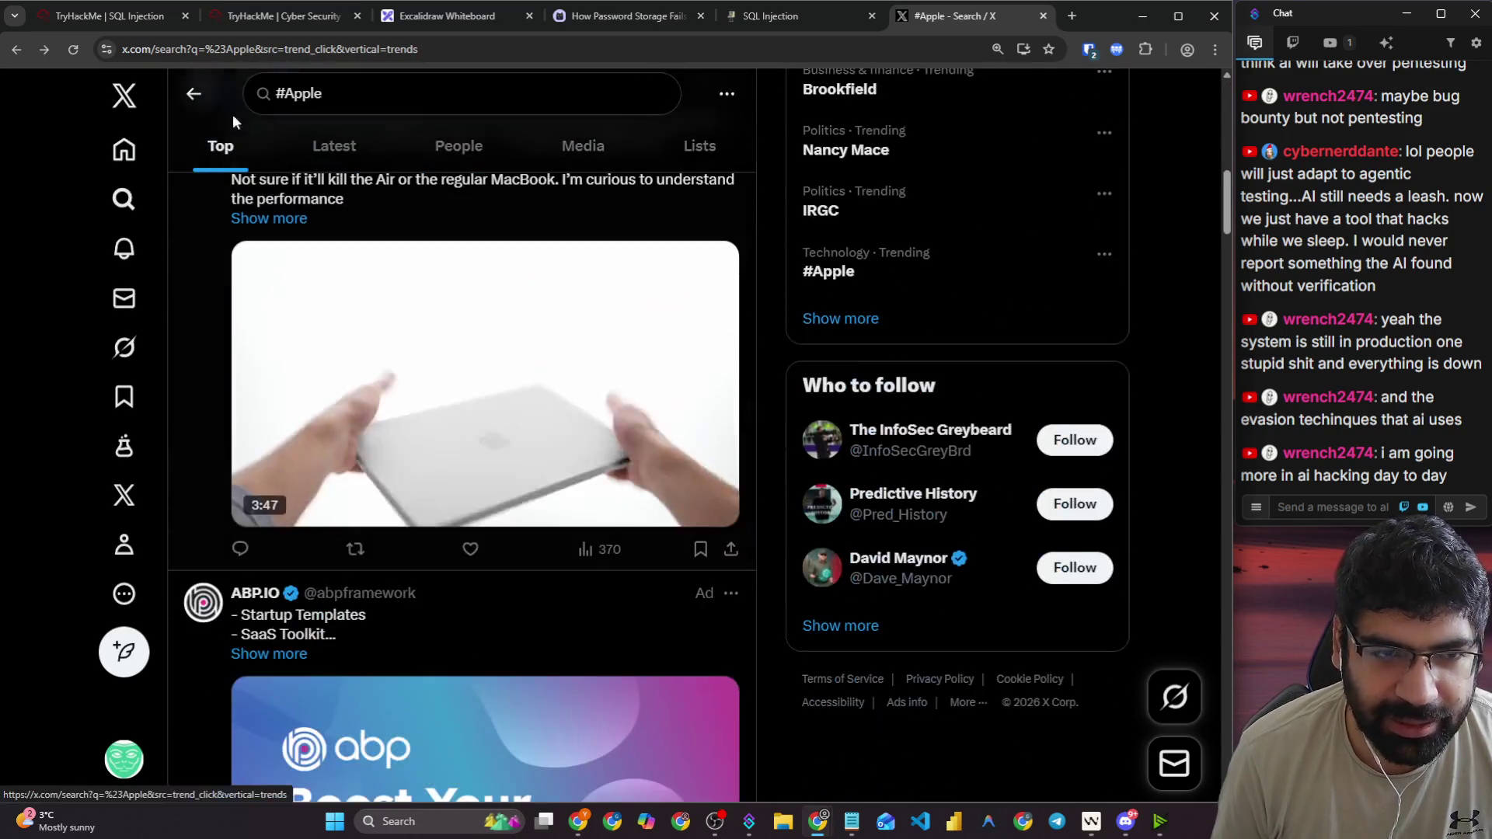
left_click(194, 94)
scroll(309, 525, "down", 3)
scroll(310, 525, "down", 5)
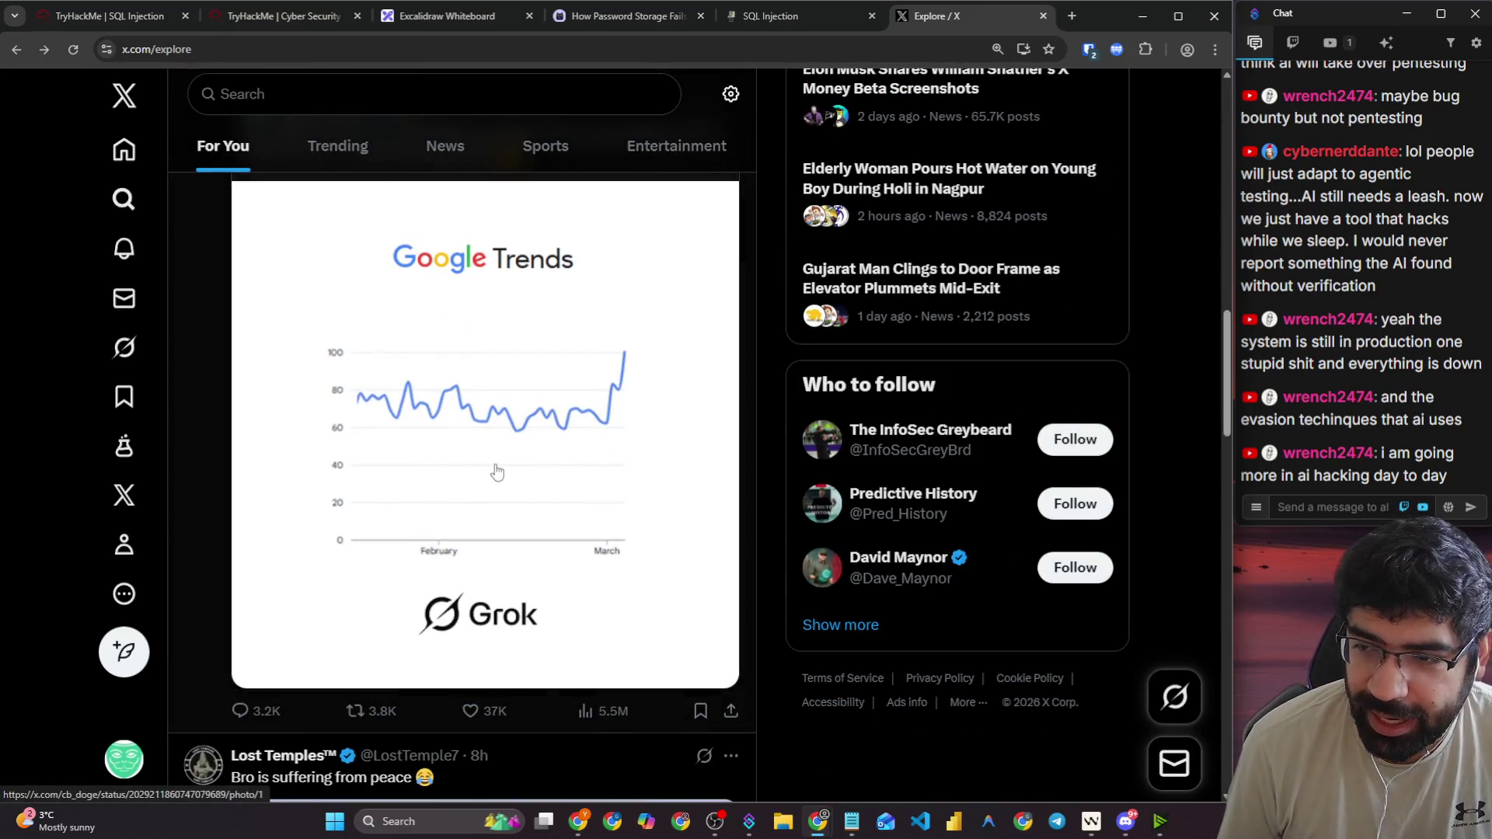
scroll(501, 478, "down", 4)
scroll(530, 480, "down", 3)
scroll(531, 478, "down", 3)
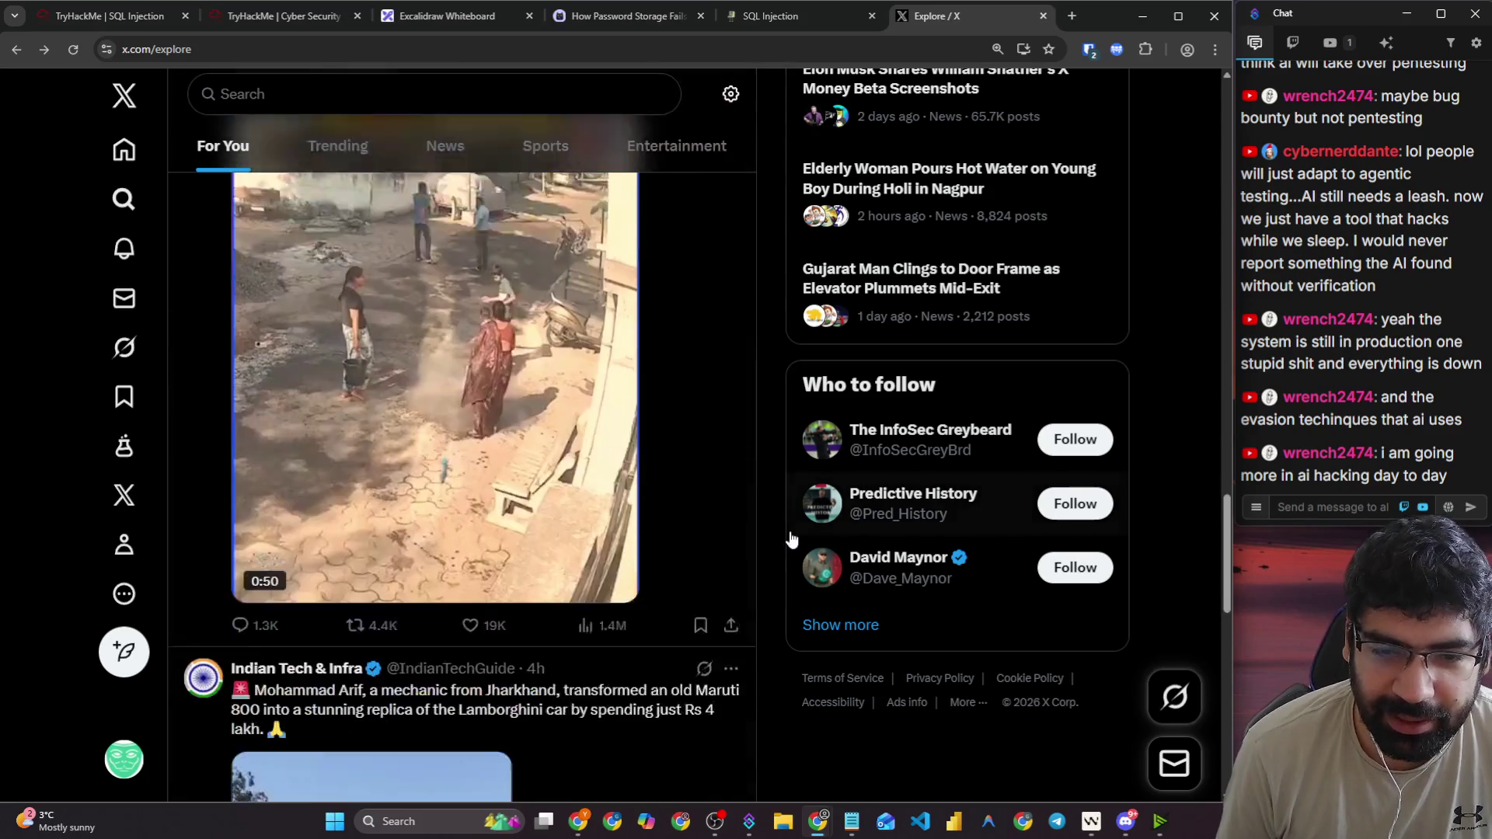
scroll(730, 510, "down", 4)
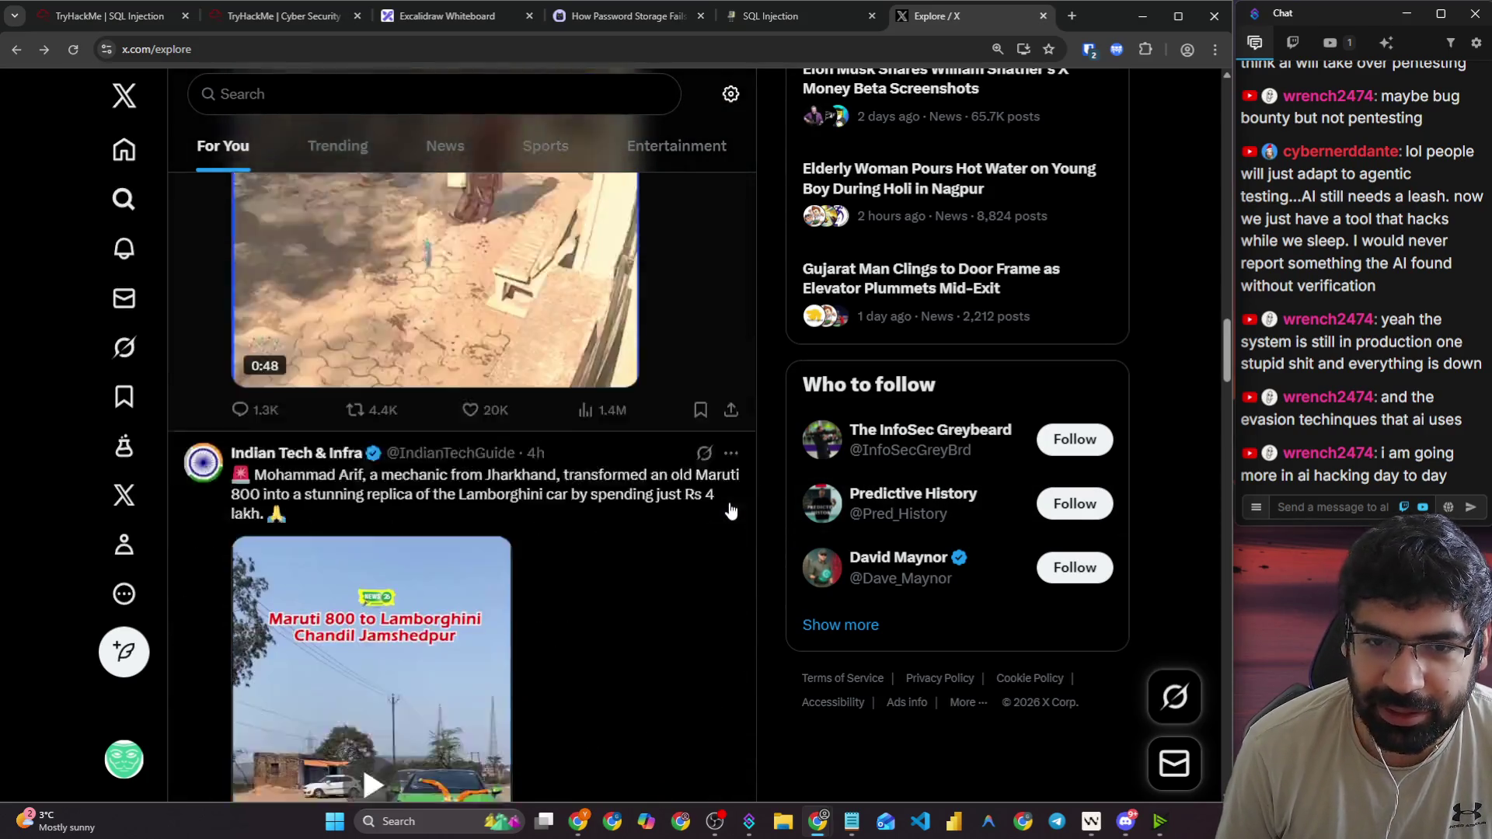
left_click(17, 49)
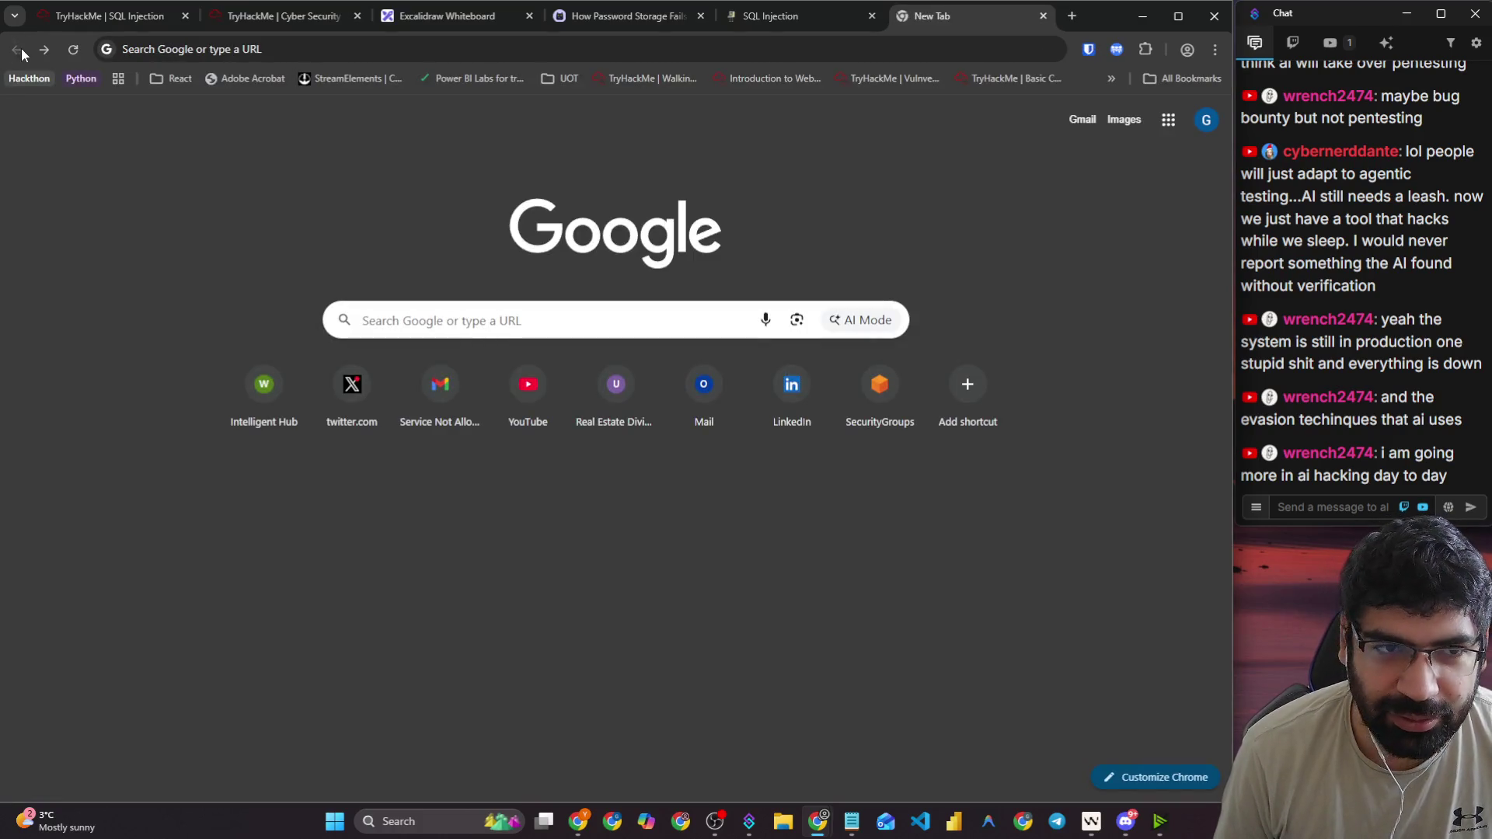
- Go forward to the X home feed, then switch via the Hacksplaining tab to TryHackMe's Level Four page
left_click(42, 50)
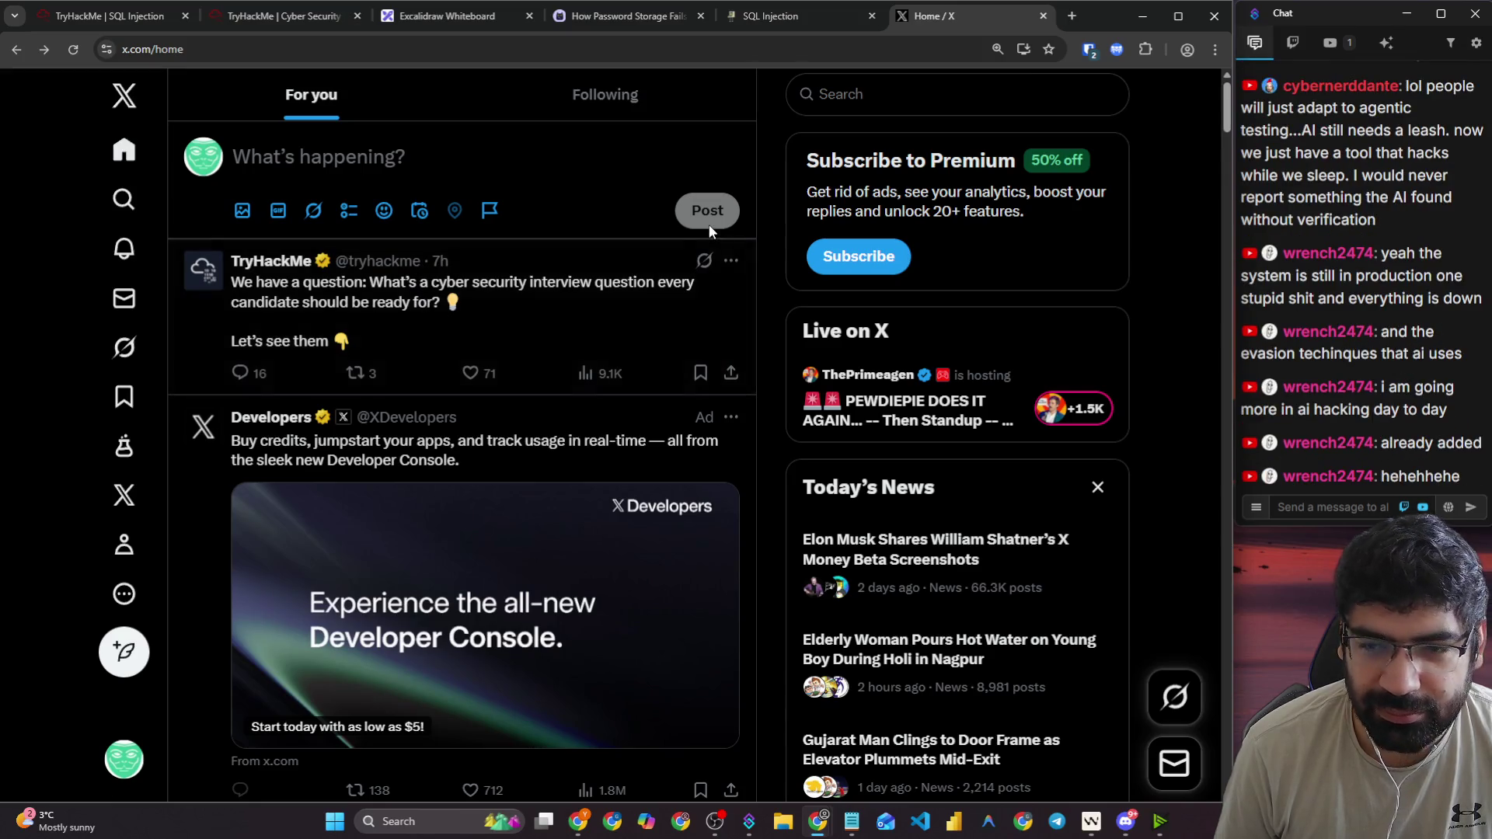
left_click(787, 15)
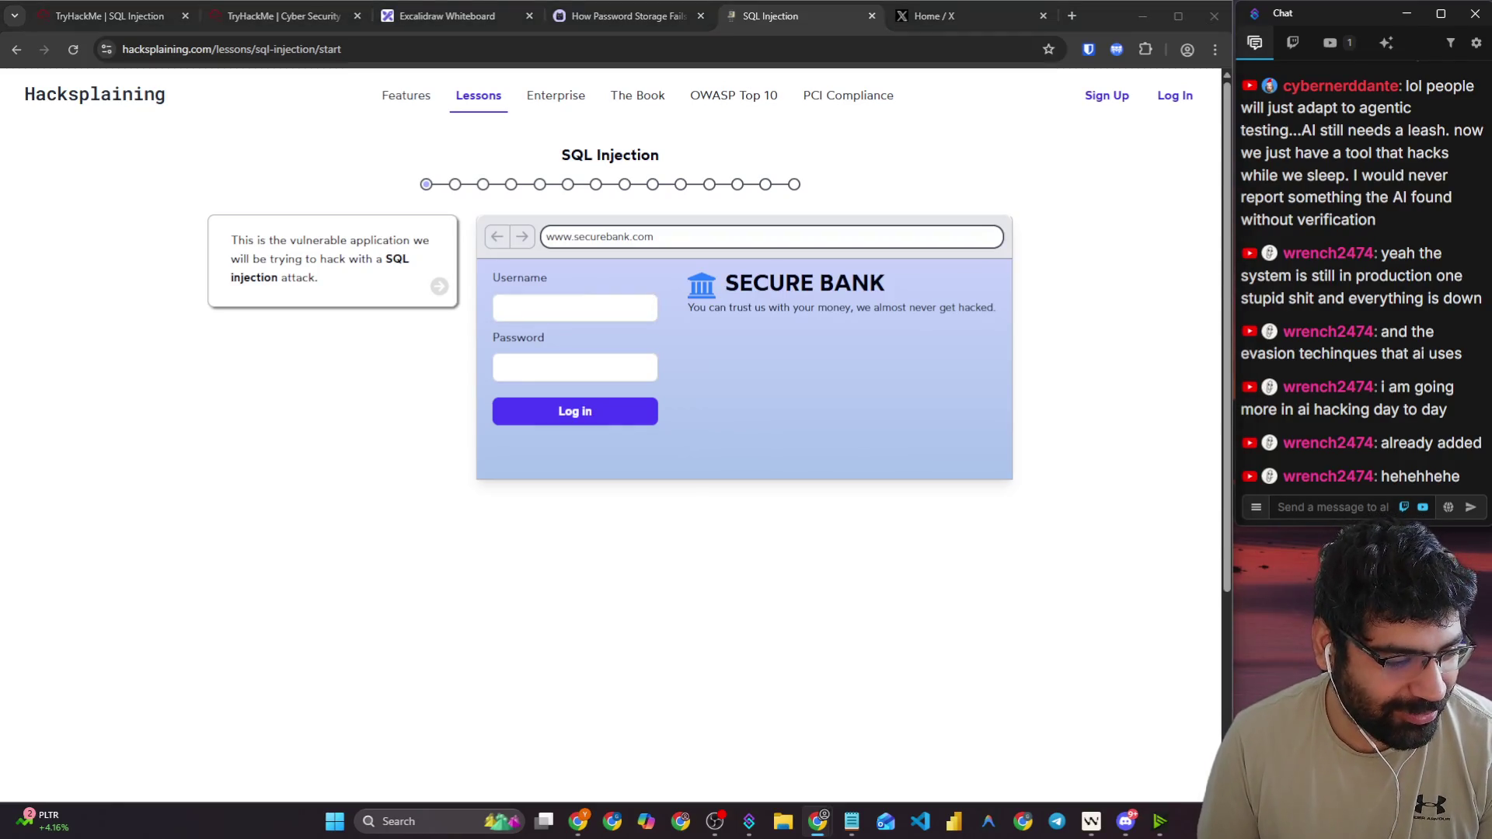
left_click(239, 20)
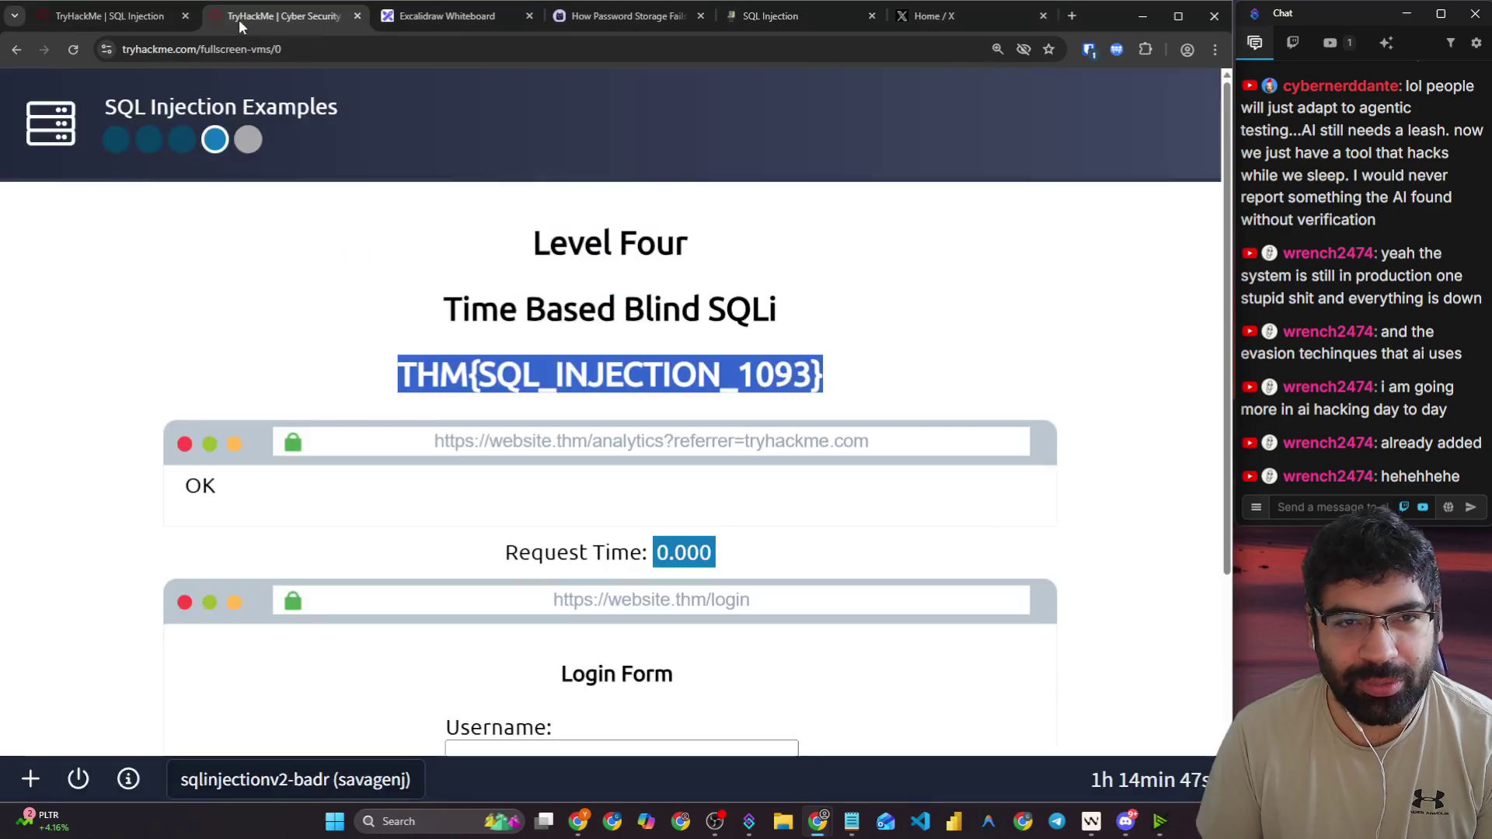
- Flip through the TryHackMe and Hacksplaining tabs, close the X home feed, and leave the SQL Injection lesson in front
left_click(113, 20)
scroll(351, 538, "up", 1)
scroll(351, 539, "up", 5)
scroll(350, 539, "up", 5)
scroll(356, 543, "up", 4)
scroll(355, 545, "down", 3)
mouse_move(466, 449)
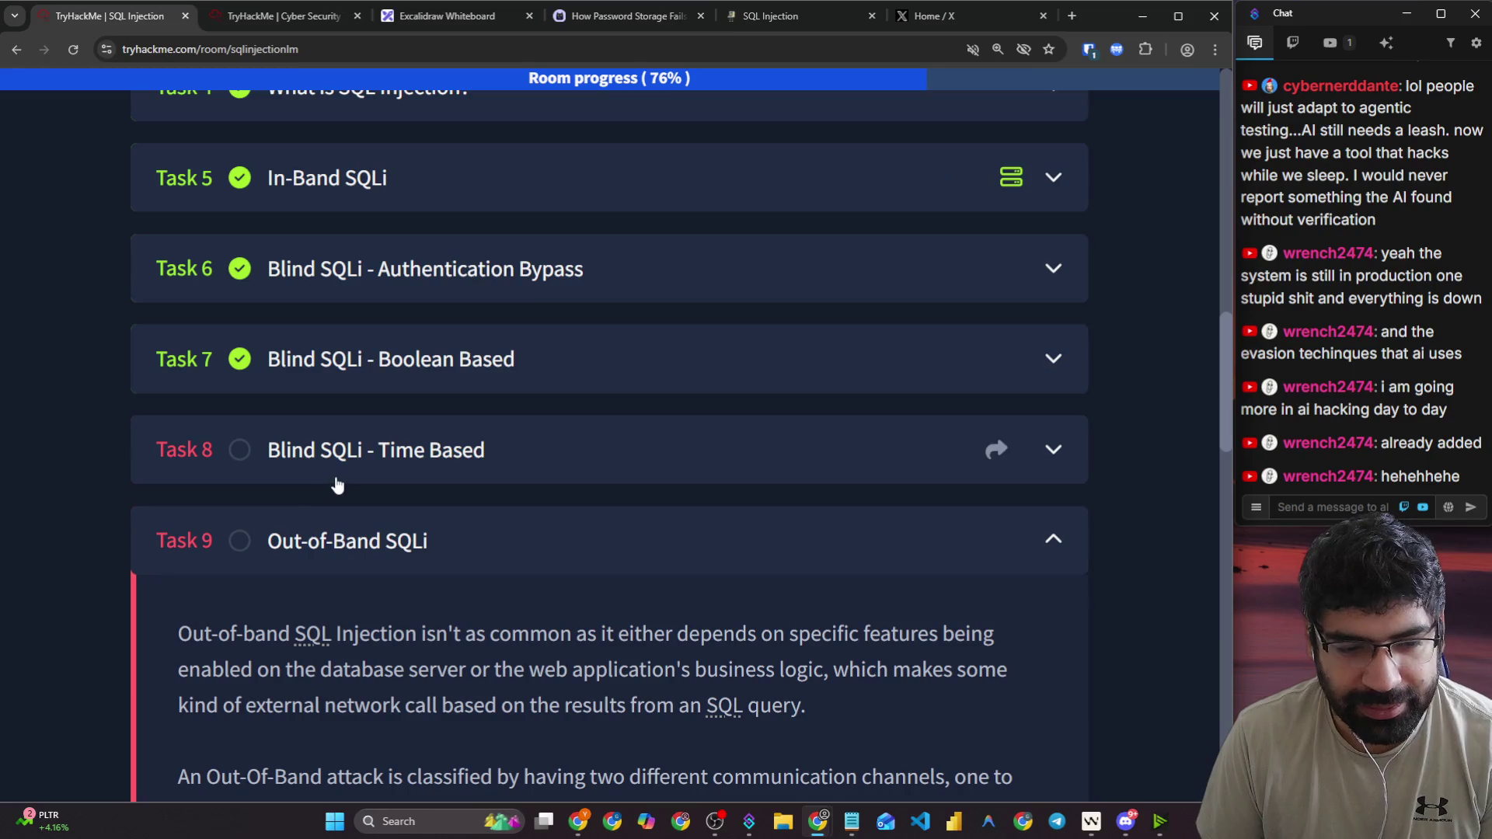
left_click(287, 24)
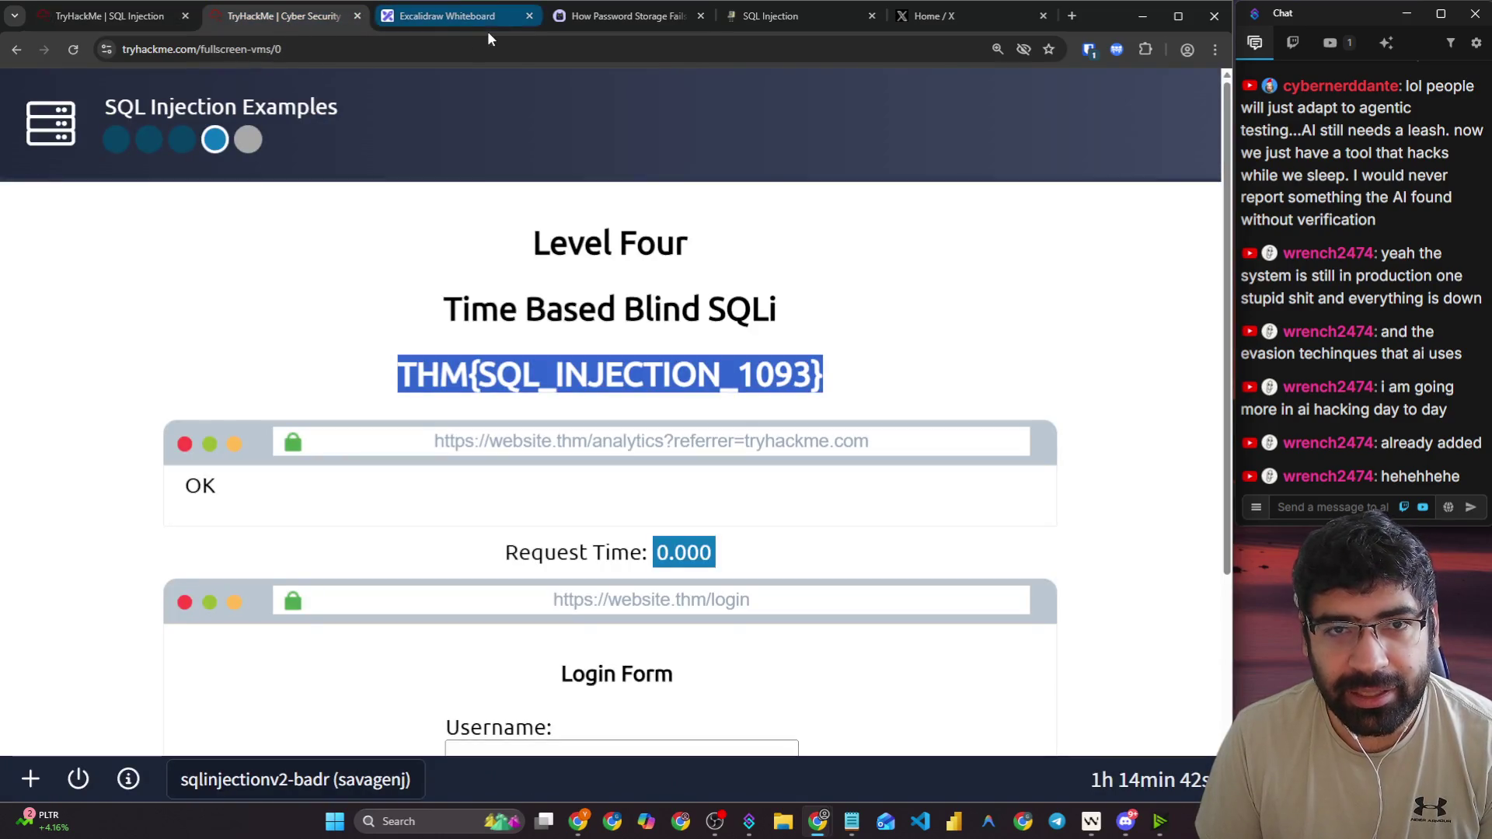
left_click(877, 16)
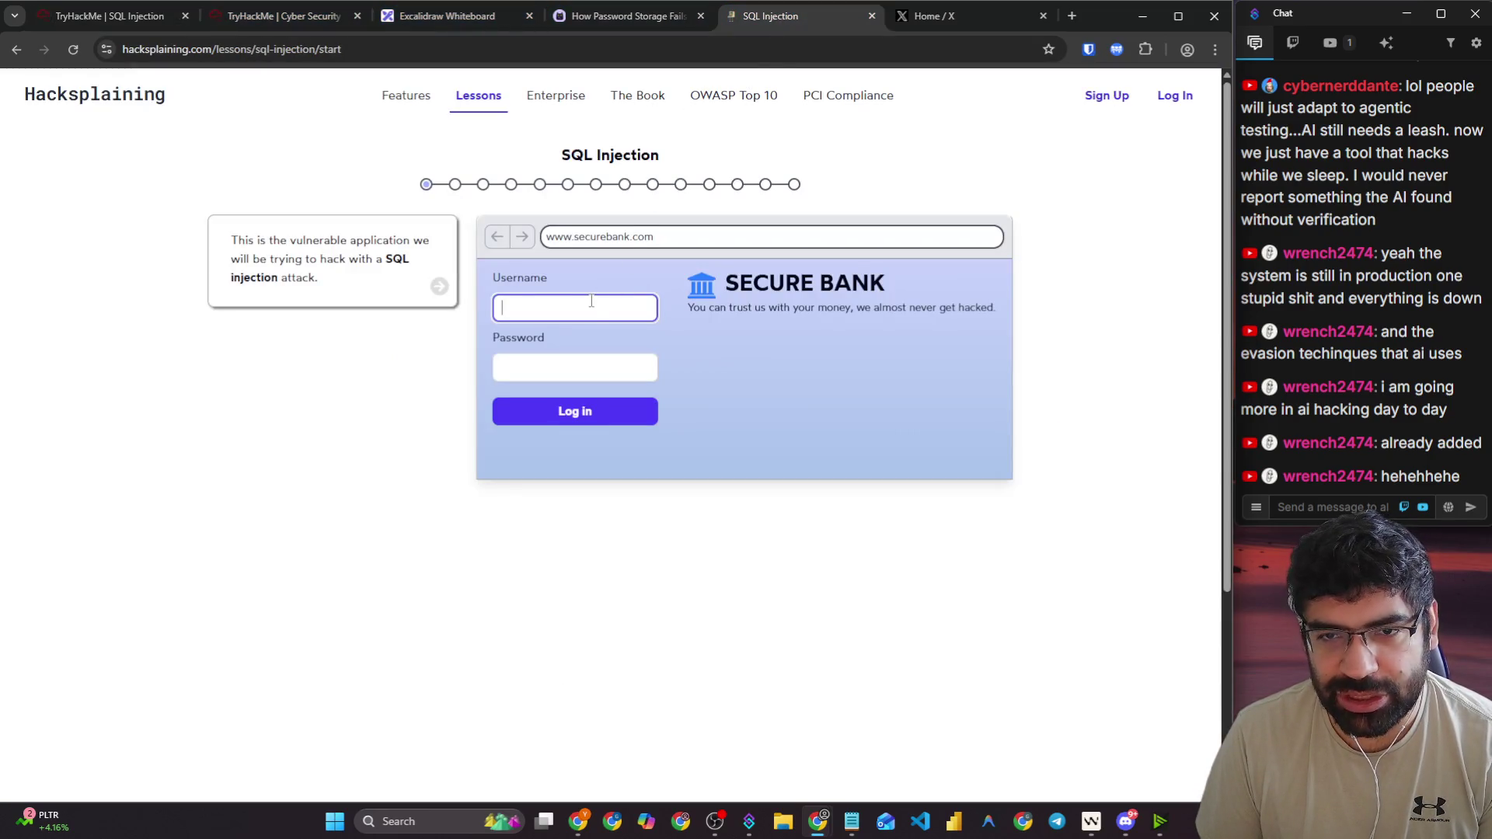
left_click(939, 15)
left_click(1036, 15)
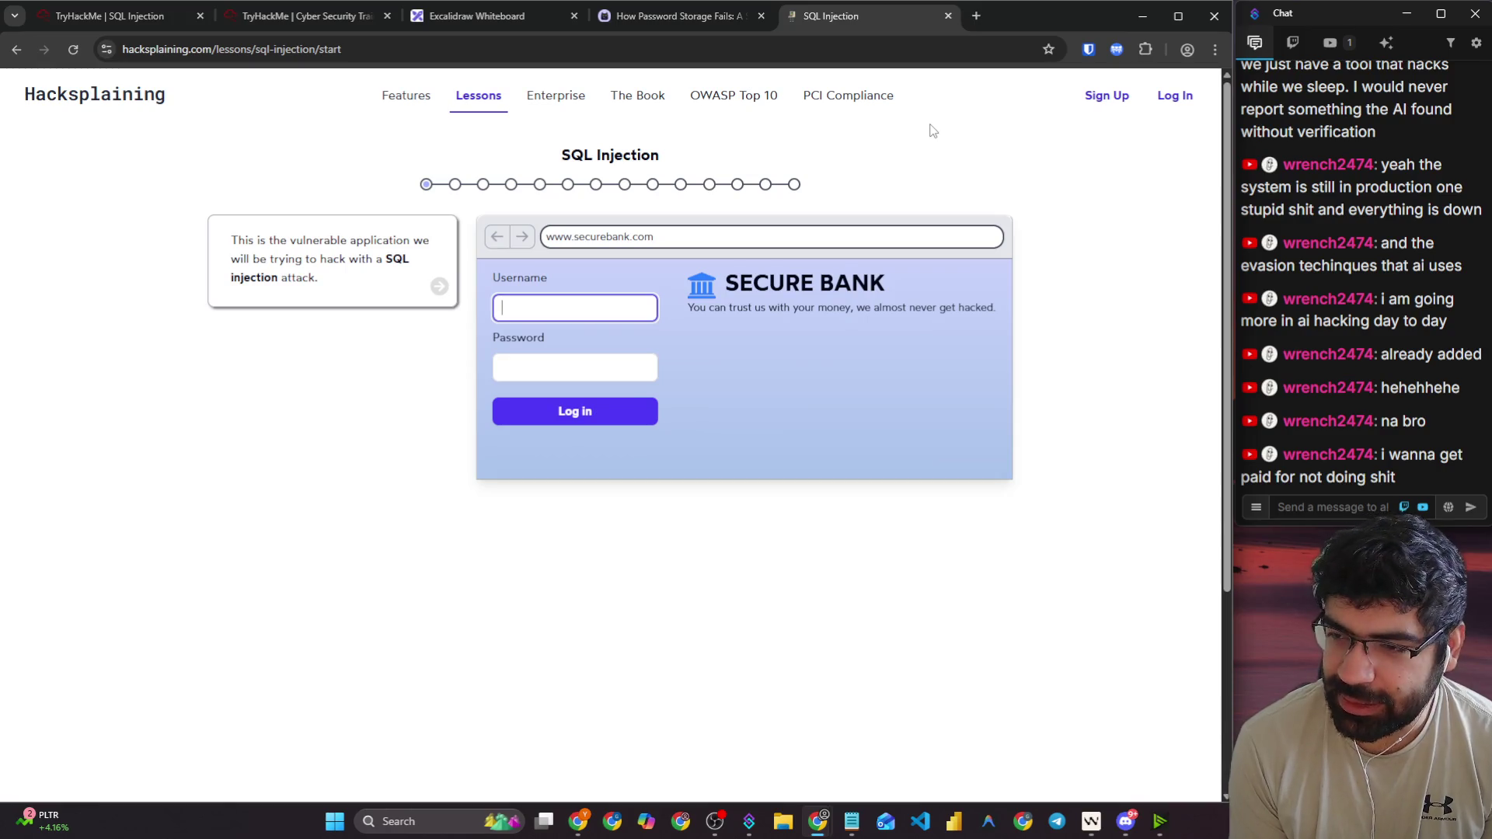
left_click(714, 821)
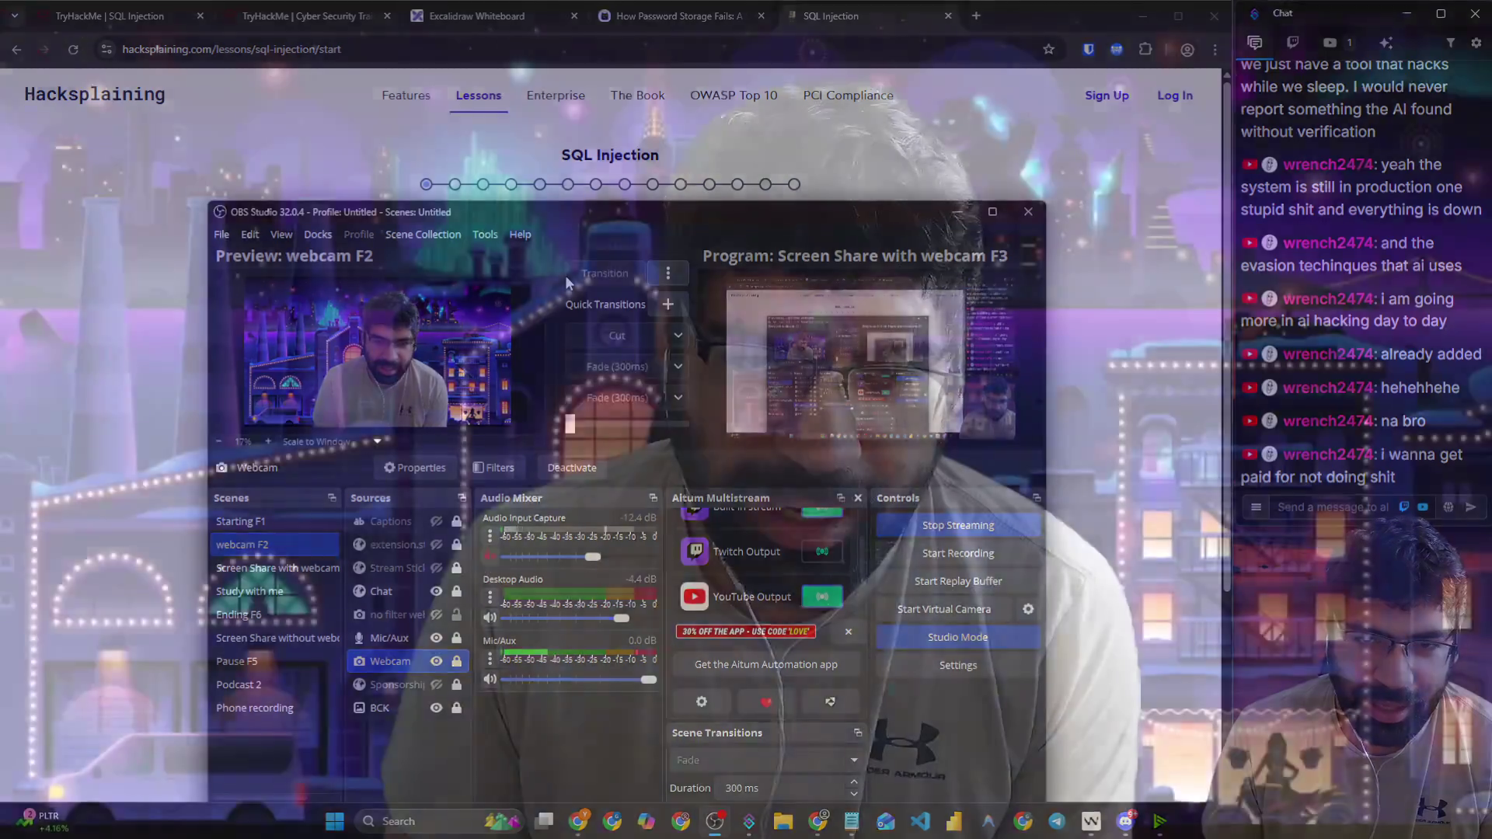
left_click(565, 275)
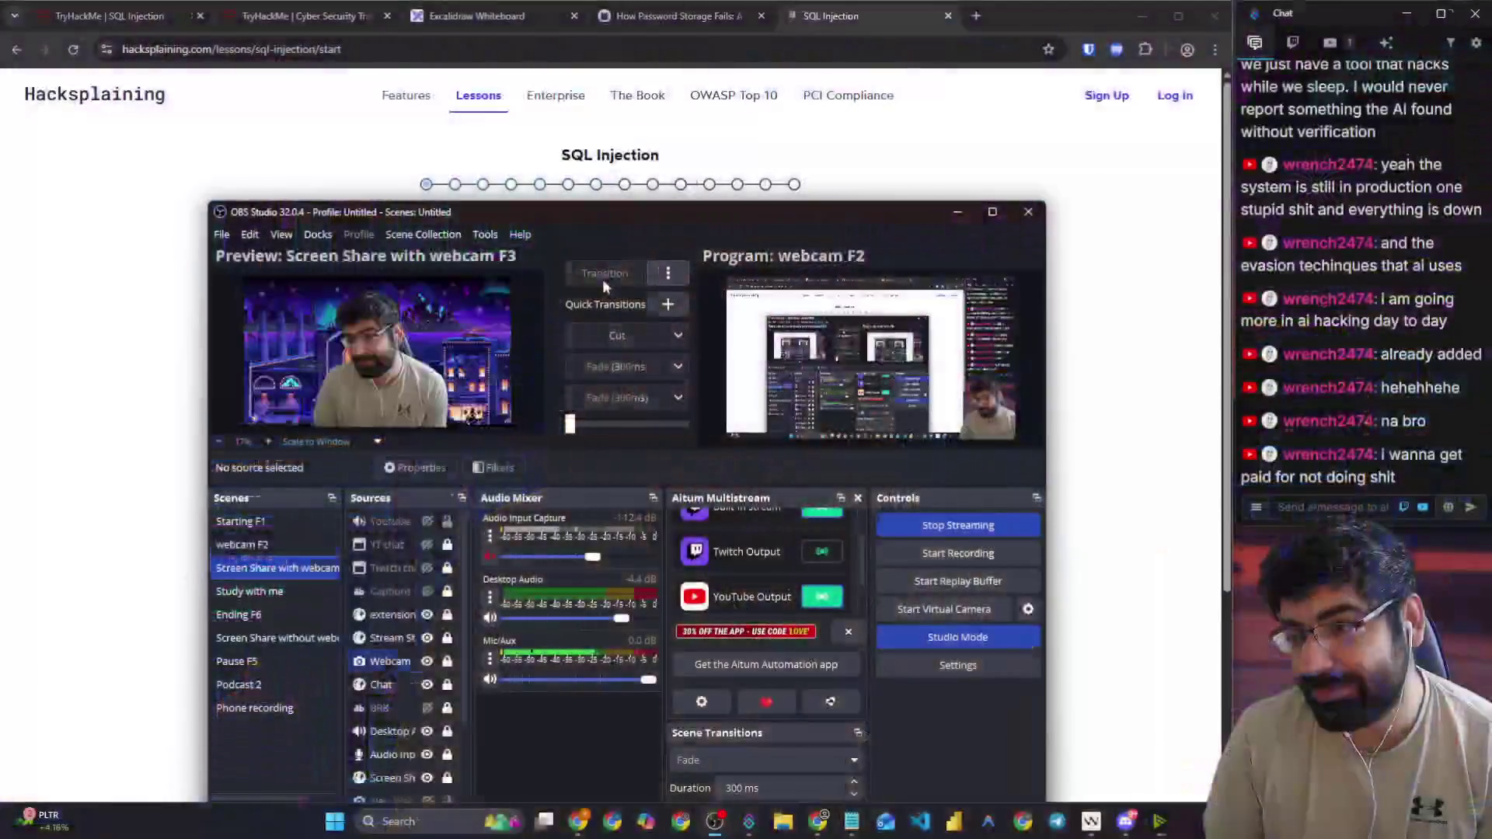
left_click(602, 279)
left_click_drag(743, 215, 676, 200)
left_click(881, 200)
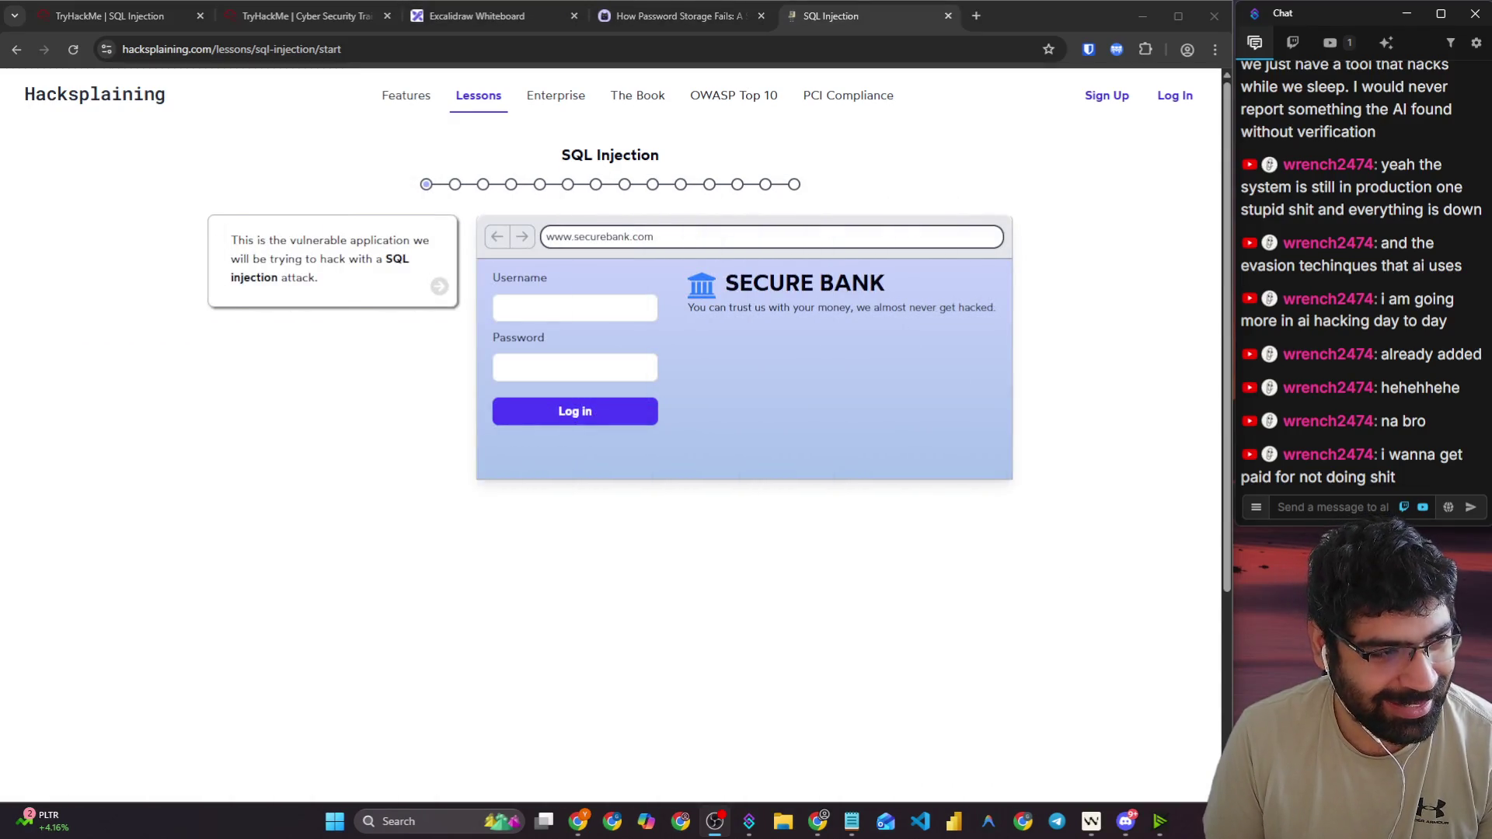